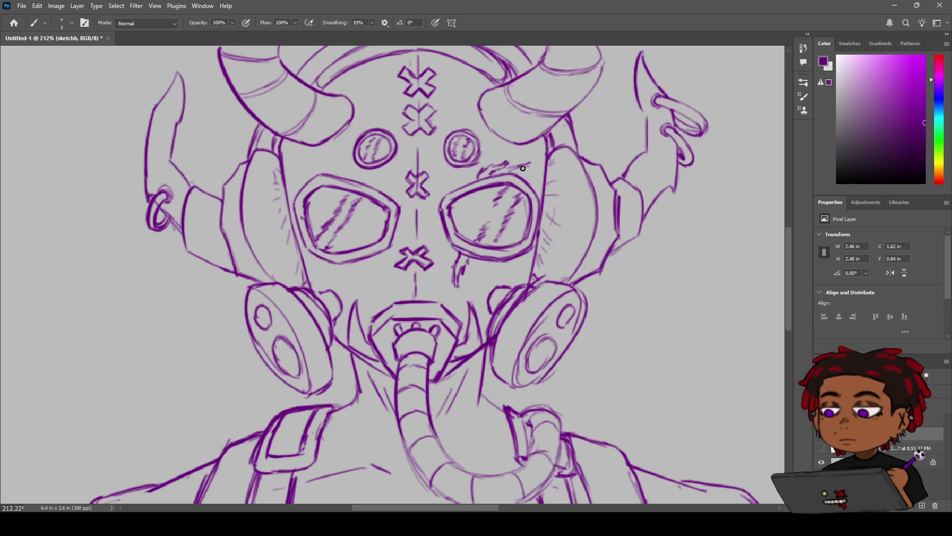
# Step: Add hair strokes along the right eyebrow above the right goggle lens
pyautogui.moveTo(508, 171)
pyautogui.mouseDown()
pyautogui.moveTo(527, 166)
pyautogui.moveTo(533, 174)
pyautogui.mouseUp()
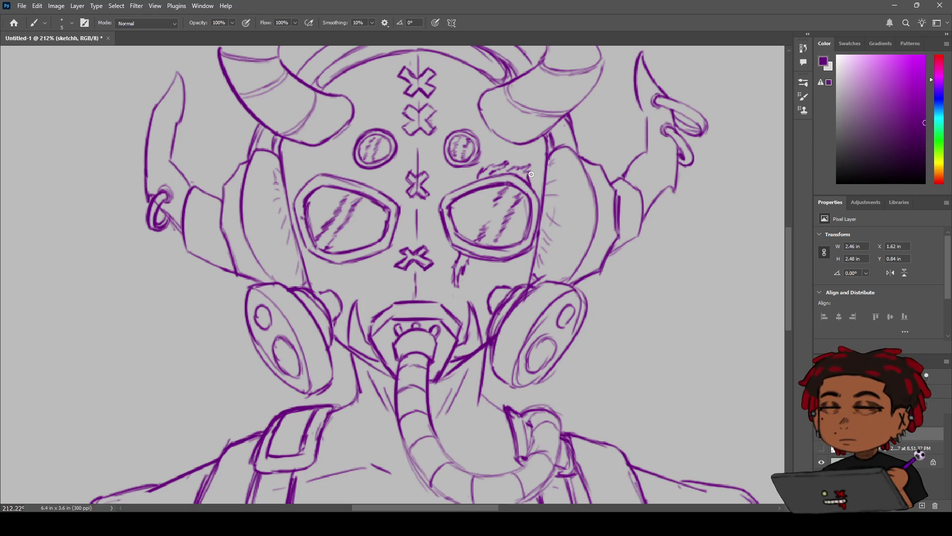
pyautogui.moveTo(530, 178); pyautogui.dragTo(520, 163)
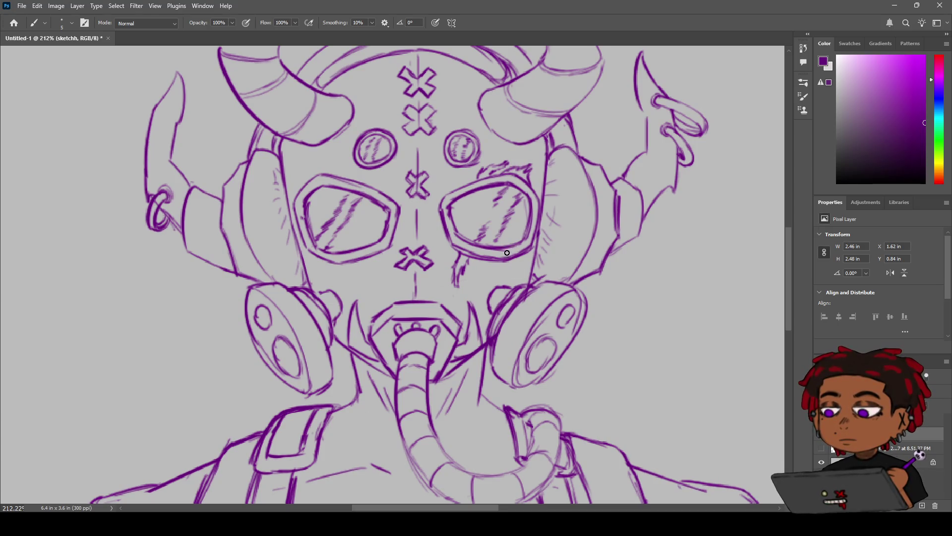
pyautogui.press('z')
pyautogui.moveTo(514, 261)
pyautogui.mouseDown()
pyautogui.moveTo(522, 249)
pyautogui.moveTo(434, 195)
pyautogui.mouseUp()
pyautogui.press('b')
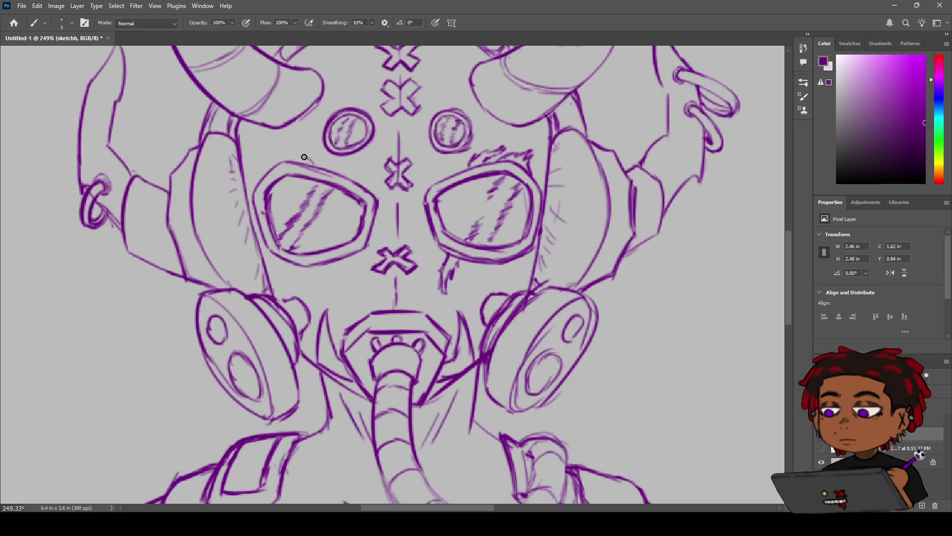
# Step: Build a darker, hairy eyebrow above the left goggle lens
pyautogui.moveTo(298, 155); pyautogui.dragTo(266, 153)
pyautogui.moveTo(274, 160); pyautogui.dragTo(265, 154)
pyautogui.press('z')
pyautogui.moveTo(337, 225)
pyautogui.mouseDown()
pyautogui.moveTo(310, 227)
pyautogui.moveTo(342, 228)
pyautogui.mouseUp()
pyautogui.press('b')
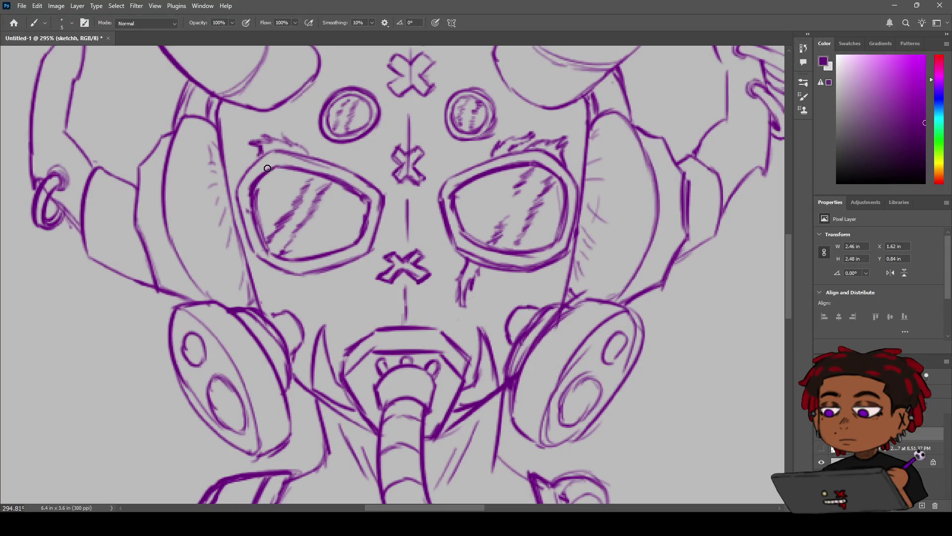
pyautogui.moveTo(256, 156); pyautogui.dragTo(240, 145)
pyautogui.moveTo(242, 155); pyautogui.dragTo(240, 164)
# Step: Draw diagonal and vertical streak marks beneath the left goggle
pyautogui.moveTo(331, 270); pyautogui.dragTo(352, 293)
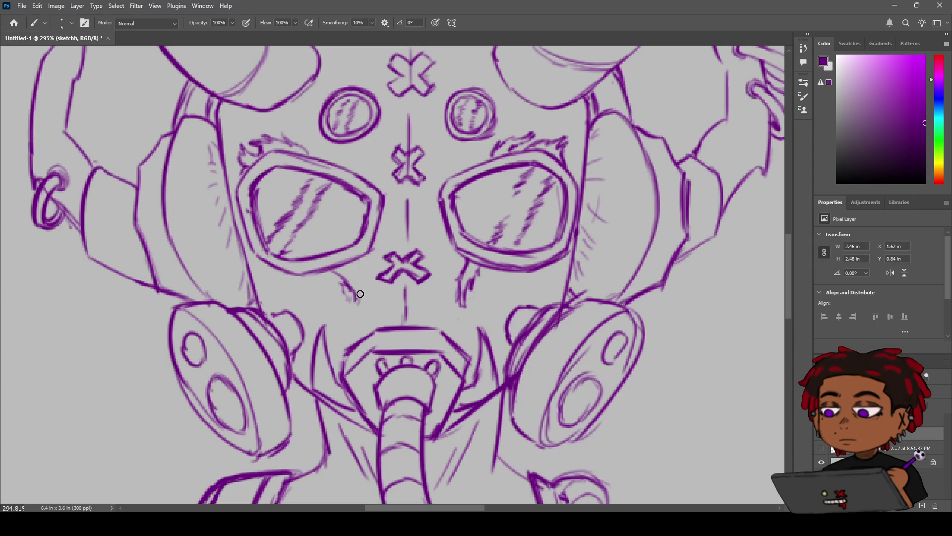
pyautogui.moveTo(357, 301); pyautogui.dragTo(360, 288)
pyautogui.moveTo(359, 282); pyautogui.dragTo(357, 299)
pyautogui.press('z')
pyautogui.moveTo(349, 277)
pyautogui.mouseDown()
pyautogui.moveTo(337, 281)
pyautogui.moveTo(377, 279)
pyautogui.mouseUp()
# Step: Zoom out to the whole character and draw the peaked line on the forehead
pyautogui.press('b')
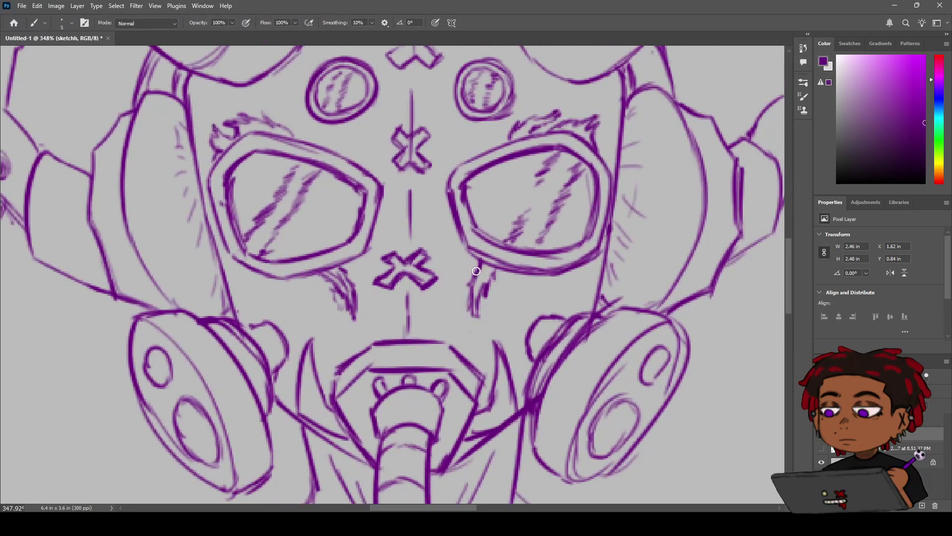
pyautogui.press('z')
pyautogui.moveTo(478, 278)
pyautogui.mouseDown()
pyautogui.moveTo(446, 282)
pyautogui.moveTo(422, 270)
pyautogui.mouseUp()
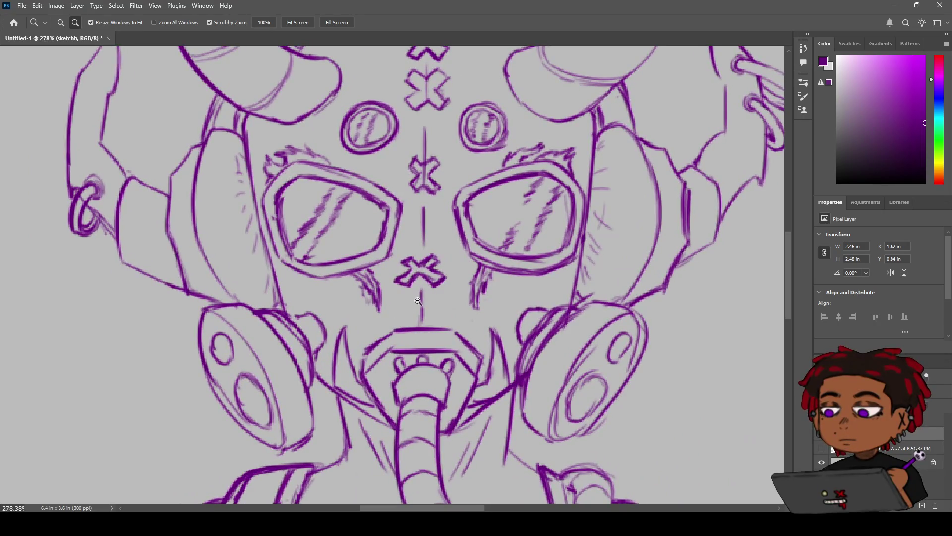
pyautogui.moveTo(421, 270)
pyautogui.mouseDown()
pyautogui.moveTo(454, 255)
pyautogui.moveTo(416, 230)
pyautogui.moveTo(421, 219)
pyautogui.mouseUp()
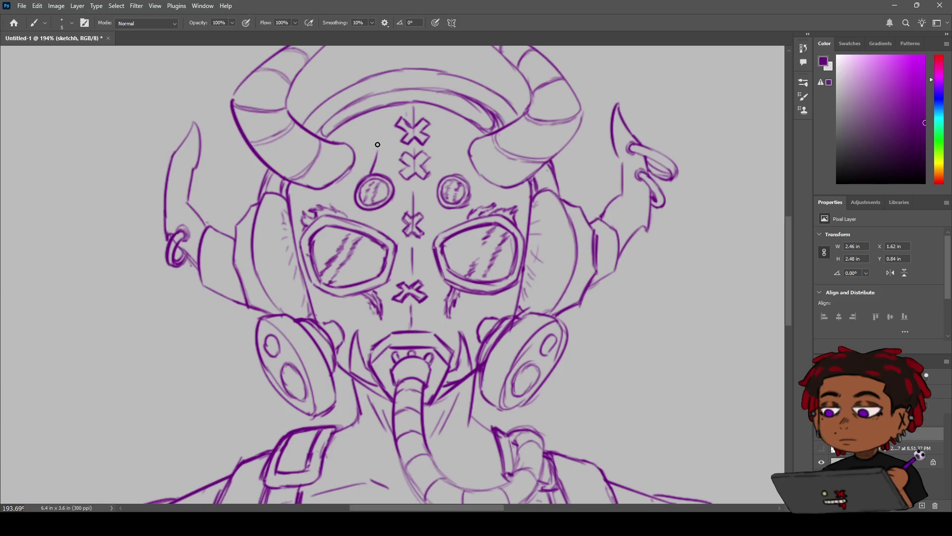
pyautogui.moveTo(376, 149); pyautogui.dragTo(382, 173)
pyautogui.hotkey('ctrl', 'z')
pyautogui.moveTo(379, 172); pyautogui.dragTo(398, 173)
# Step: Add a curved stroke under the left forehead circle and an arc above the right one
pyautogui.moveTo(380, 210)
pyautogui.mouseDown()
pyautogui.moveTo(396, 218)
pyautogui.moveTo(458, 206)
pyautogui.mouseUp()
pyautogui.moveTo(446, 164); pyautogui.dragTo(456, 177)
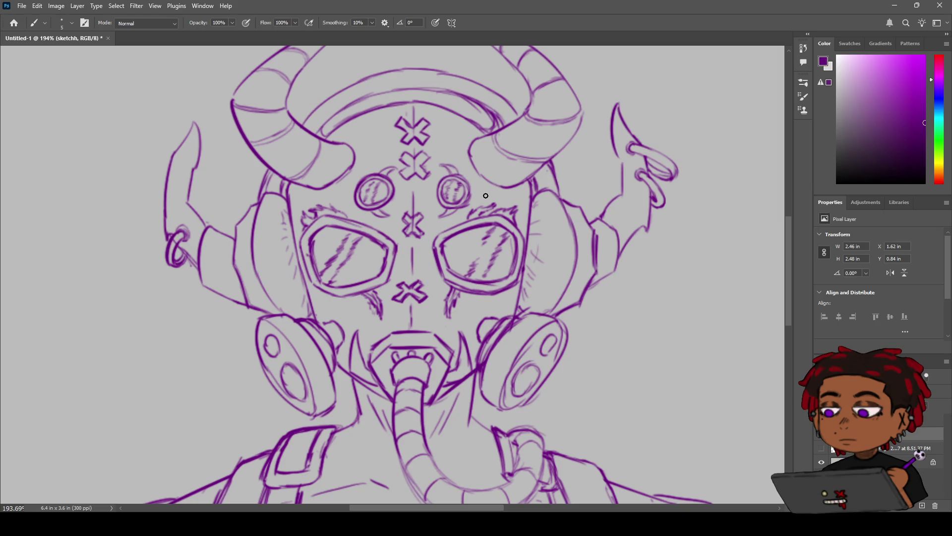
pyautogui.press('z')
pyautogui.moveTo(462, 226); pyautogui.dragTo(471, 217)
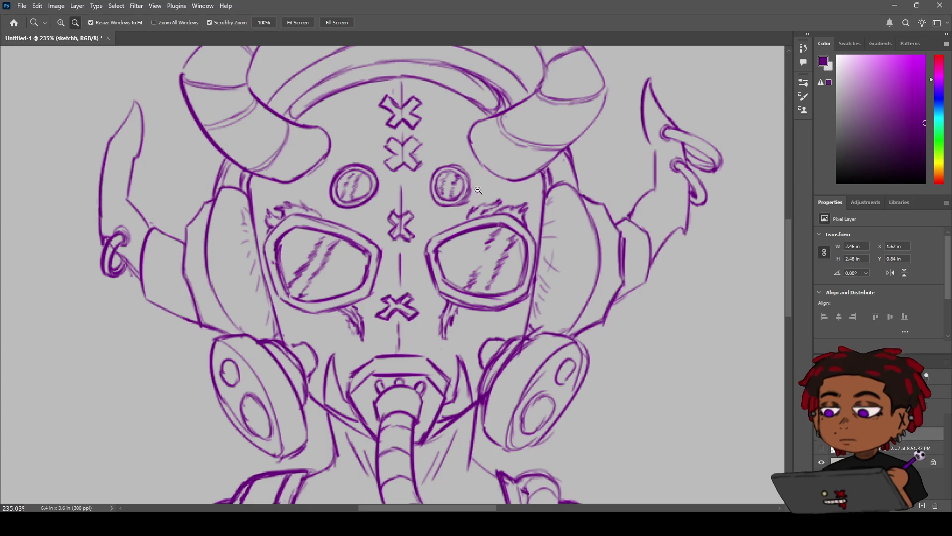
# Step: Arc a spiky stroke over the right forehead circle, discarding a stray short stroke
pyautogui.press('b')
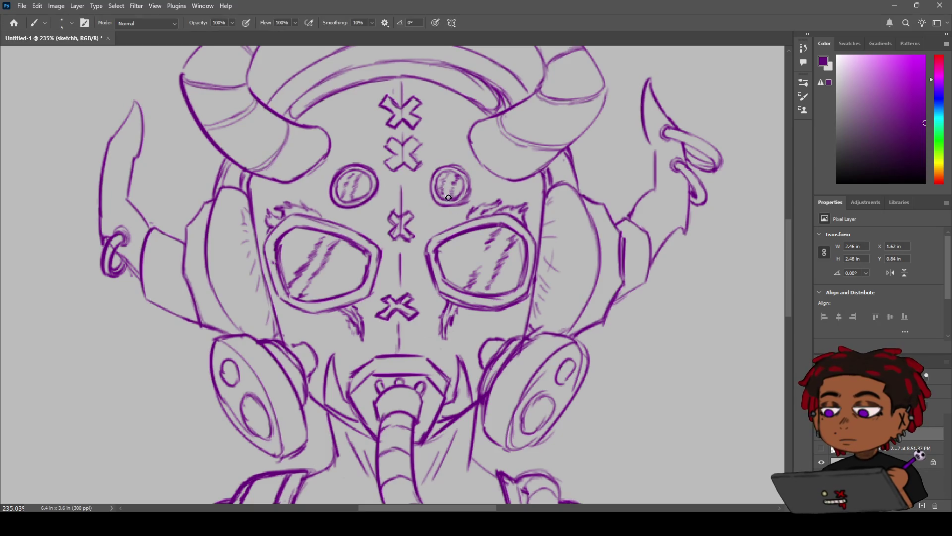
pyautogui.moveTo(435, 215); pyautogui.dragTo(445, 210)
pyautogui.hotkey('ctrl', 'z')
pyautogui.moveTo(440, 164)
pyautogui.mouseDown()
pyautogui.moveTo(470, 183)
pyautogui.moveTo(458, 212)
pyautogui.moveTo(428, 208)
pyautogui.moveTo(435, 162)
pyautogui.moveTo(453, 163)
pyautogui.mouseUp()
pyautogui.press('z')
pyautogui.press('b')
# Step: Ring the left forehead circle with arcs over its top, down its side and lower left
pyautogui.moveTo(341, 163); pyautogui.dragTo(299, 161)
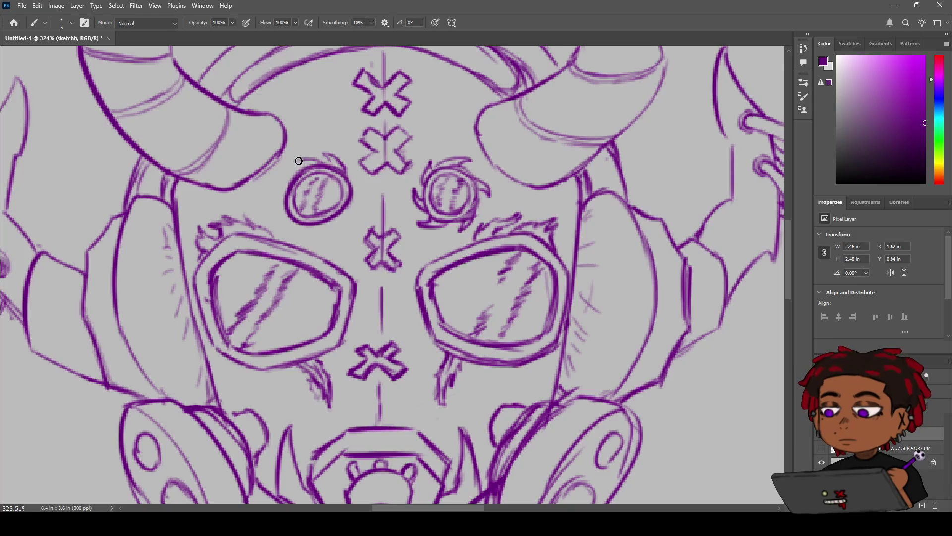
pyautogui.moveTo(299, 161)
pyautogui.mouseDown()
pyautogui.moveTo(281, 198)
pyautogui.moveTo(322, 240)
pyautogui.mouseUp()
pyautogui.moveTo(309, 241); pyautogui.dragTo(288, 218)
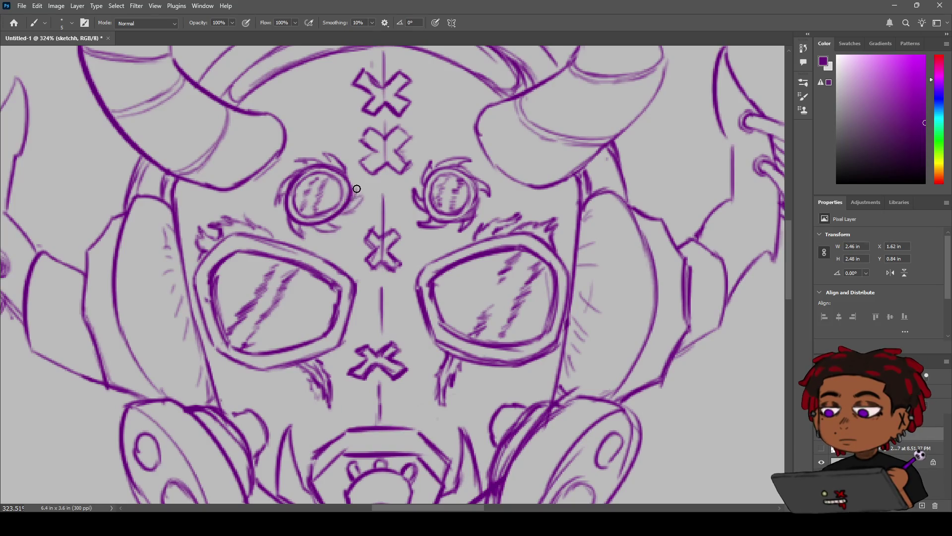
pyautogui.moveTo(350, 185)
pyautogui.mouseDown()
pyautogui.moveTo(326, 181)
pyautogui.moveTo(354, 174)
pyautogui.mouseUp()
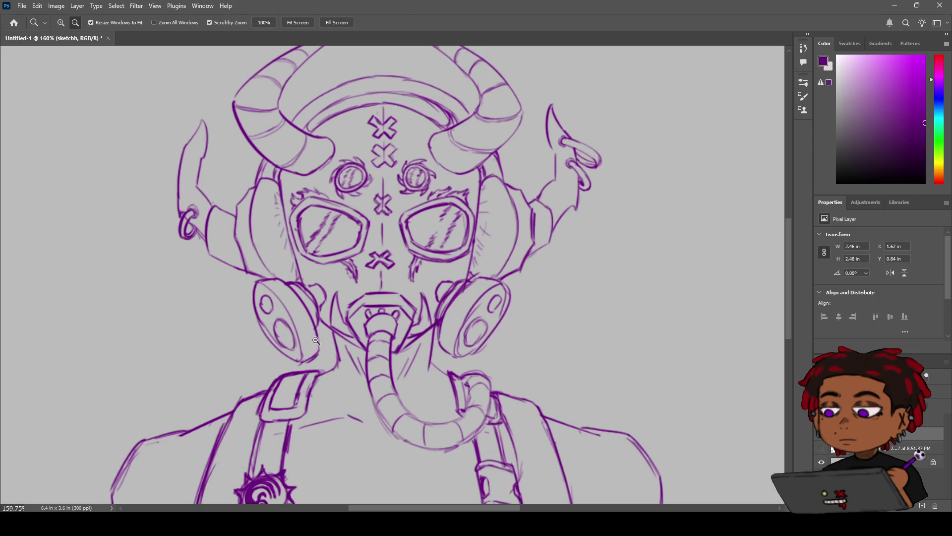
# Step: Sketch the curve above the left earpiece, undoing and redrawing it until satisfied
pyautogui.moveTo(421, 189)
pyautogui.mouseDown()
pyautogui.moveTo(442, 189)
pyautogui.moveTo(416, 199)
pyautogui.mouseUp()
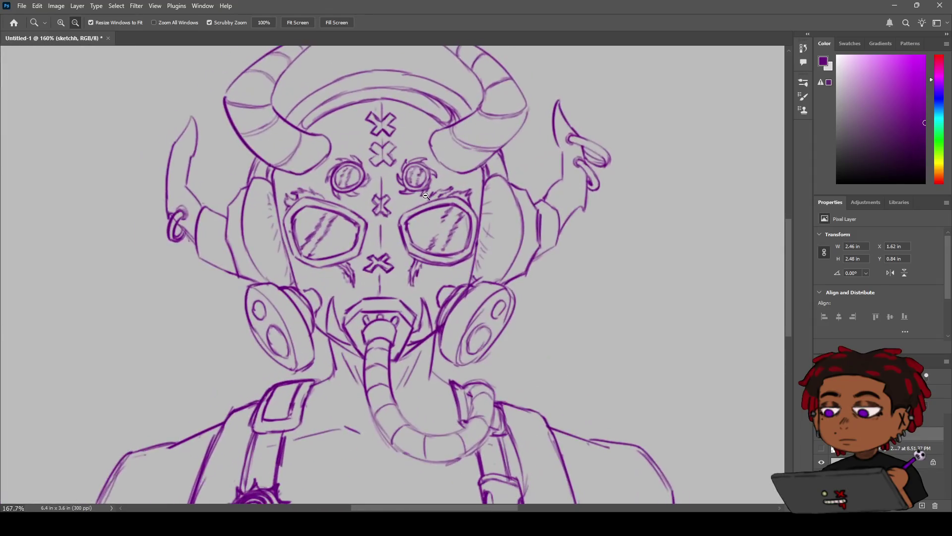
pyautogui.moveTo(425, 195); pyautogui.dragTo(411, 194)
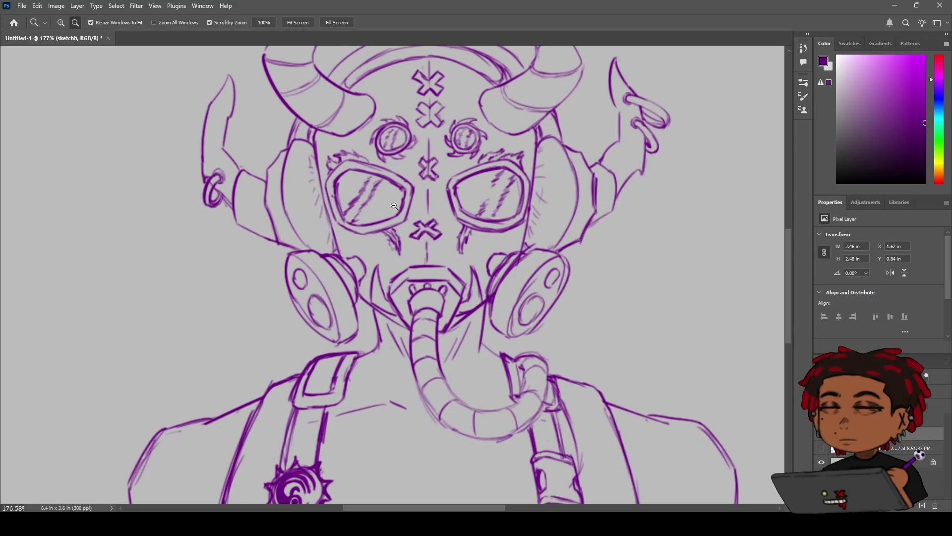
pyautogui.press('b')
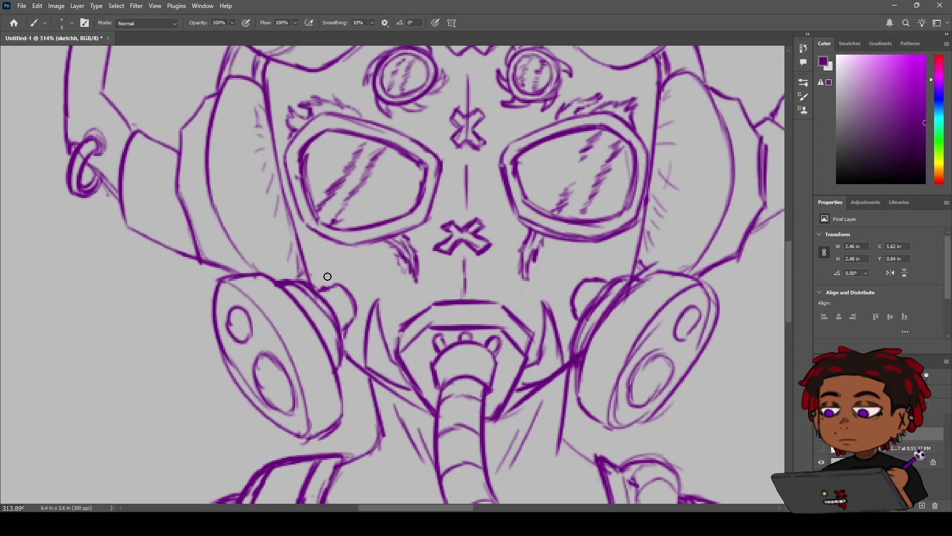
pyautogui.moveTo(324, 282)
pyautogui.mouseDown()
pyautogui.moveTo(347, 279)
pyautogui.moveTo(347, 263)
pyautogui.moveTo(366, 285)
pyautogui.mouseUp()
pyautogui.hotkey('ctrl', 'z')
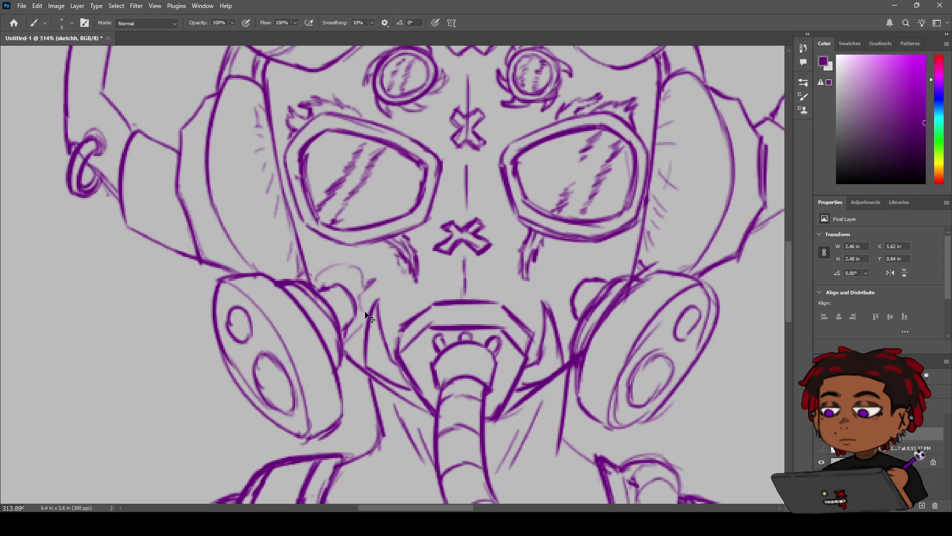
pyautogui.hotkey('ctrl', 'z')
pyautogui.hotkey('ctrl', 'z')
pyautogui.hotkey('ctrl', 'z')
pyautogui.moveTo(316, 285)
pyautogui.mouseDown()
pyautogui.moveTo(350, 268)
pyautogui.moveTo(341, 282)
pyautogui.moveTo(330, 273)
pyautogui.moveTo(356, 275)
pyautogui.mouseUp()
pyautogui.hotkey('ctrl', 'z')
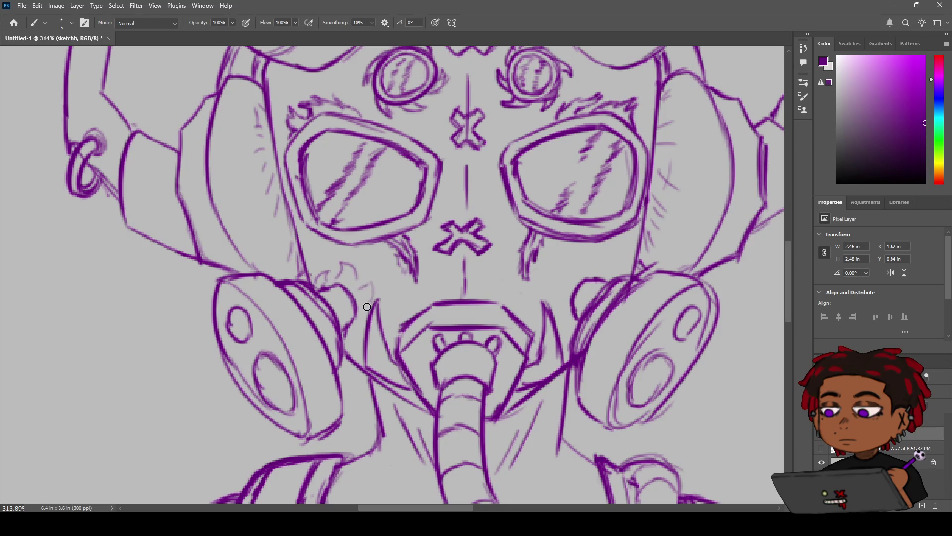
pyautogui.hotkey('ctrl', 'z')
pyautogui.moveTo(325, 285)
pyautogui.mouseDown()
pyautogui.moveTo(354, 271)
pyautogui.moveTo(362, 291)
pyautogui.moveTo(376, 289)
pyautogui.moveTo(356, 339)
pyautogui.mouseUp()
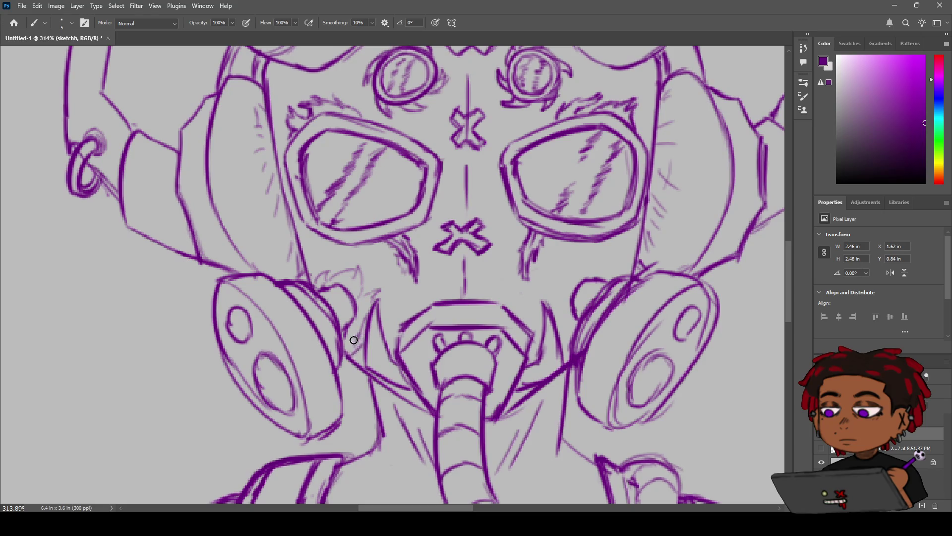
pyautogui.press('z')
pyautogui.keyDown('alt'); pyautogui.click(428, 275); pyautogui.keyUp('alt')
pyautogui.moveTo(428, 274); pyautogui.dragTo(425, 280)
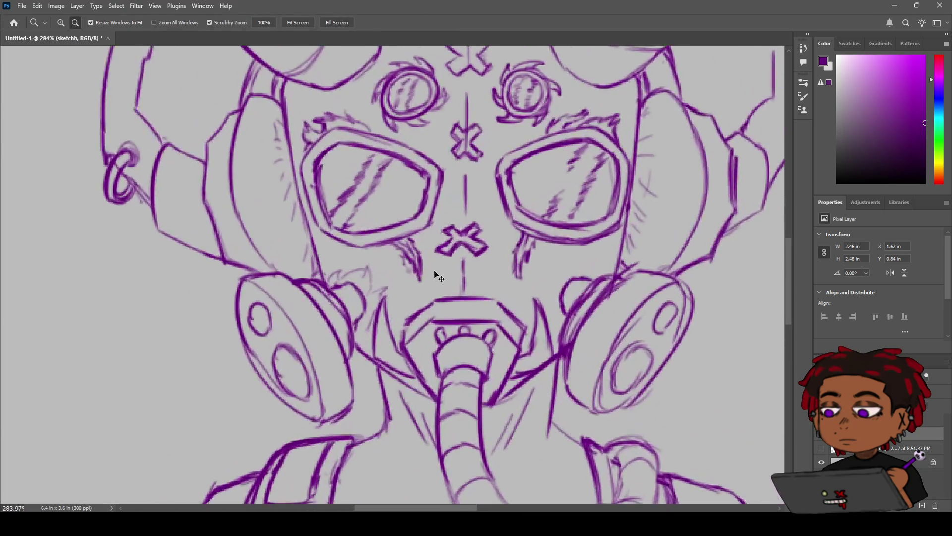
# Step: Sketch light strokes on the left canister and arcs around its small knob
pyautogui.press('b')
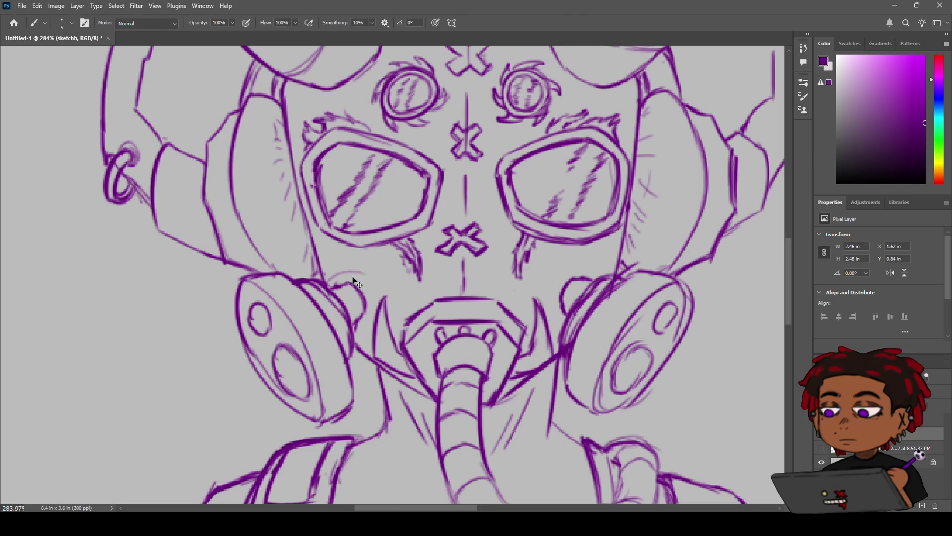
pyautogui.moveTo(330, 281)
pyautogui.mouseDown()
pyautogui.moveTo(374, 303)
pyautogui.moveTo(351, 340)
pyautogui.mouseUp()
pyautogui.moveTo(379, 298); pyautogui.dragTo(359, 332)
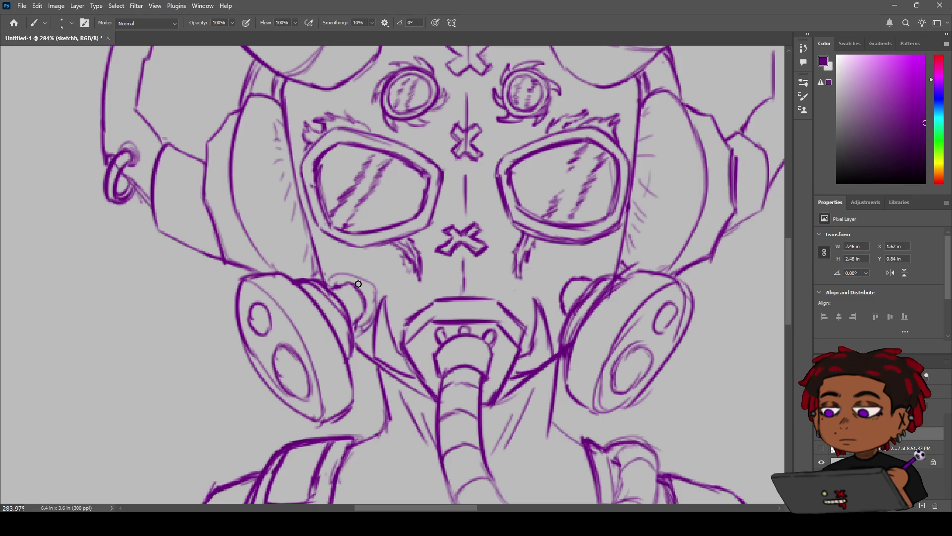
pyautogui.moveTo(325, 283)
pyautogui.mouseDown()
pyautogui.moveTo(339, 271)
pyautogui.moveTo(377, 281)
pyautogui.moveTo(378, 313)
pyautogui.moveTo(354, 278)
pyautogui.mouseUp()
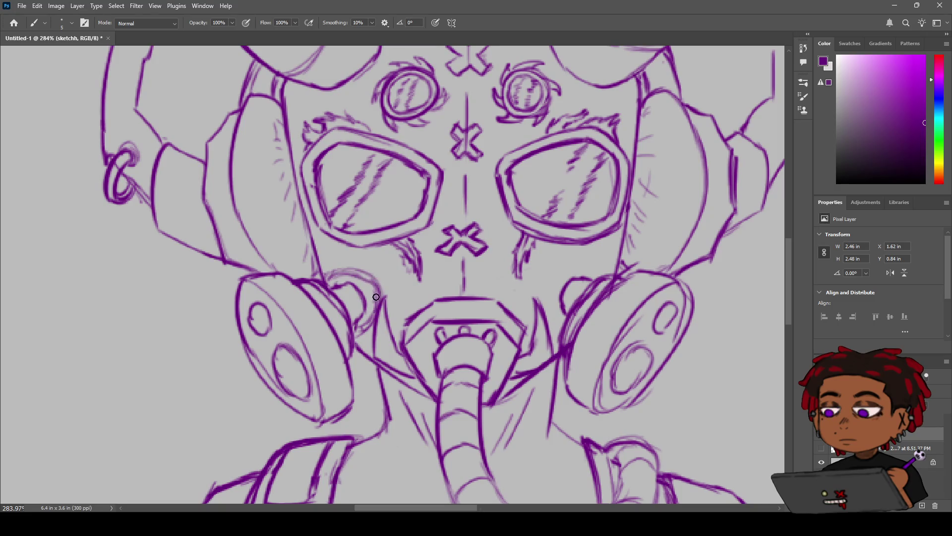
pyautogui.moveTo(321, 272)
pyautogui.mouseDown()
pyautogui.moveTo(361, 269)
pyautogui.moveTo(391, 320)
pyautogui.mouseUp()
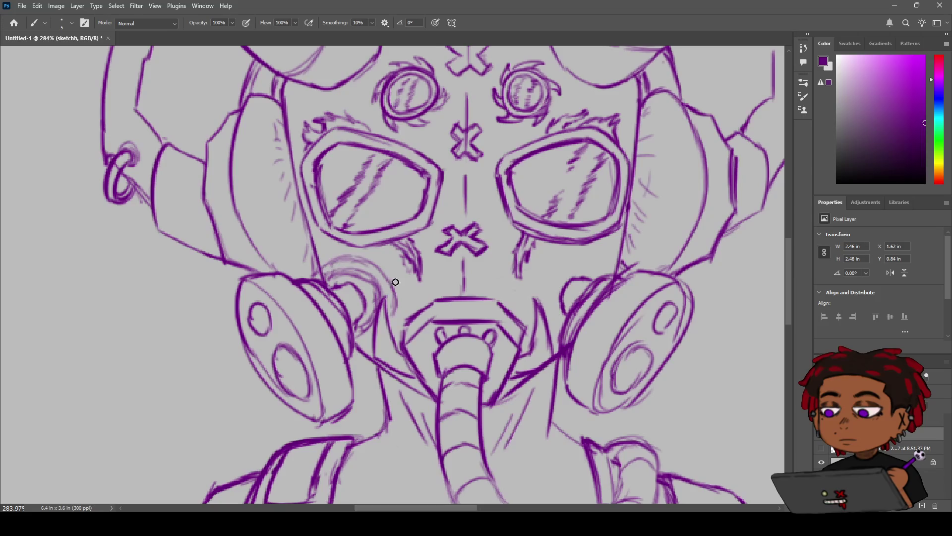
pyautogui.moveTo(391, 322)
pyautogui.mouseDown()
pyautogui.moveTo(327, 271)
pyautogui.moveTo(380, 268)
pyautogui.moveTo(396, 320)
pyautogui.mouseUp()
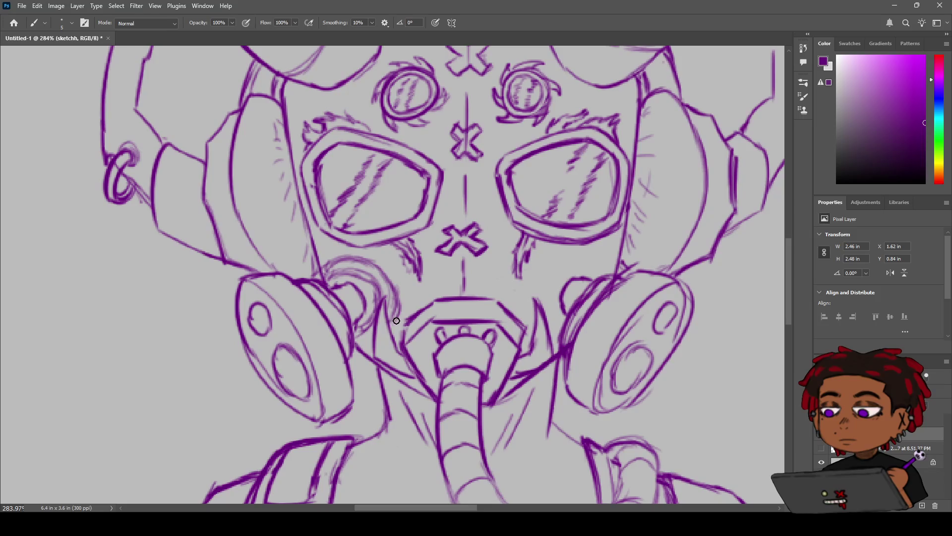
pyautogui.press('z')
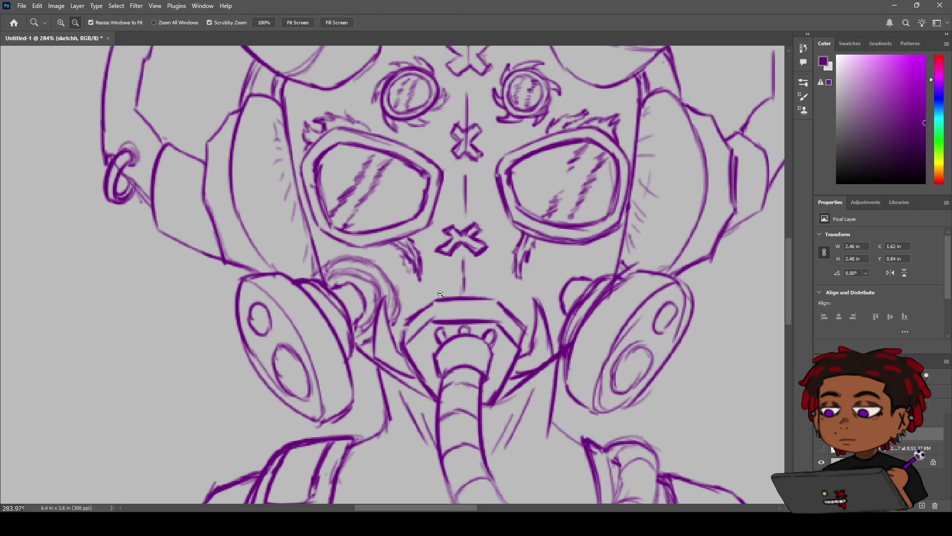
pyautogui.keyDown('alt'); pyautogui.click(423, 302); pyautogui.keyUp('alt')
pyautogui.moveTo(422, 302); pyautogui.dragTo(484, 269)
# Step: Add a light arc beside the right mask filter, then view the full torso
pyautogui.press('b')
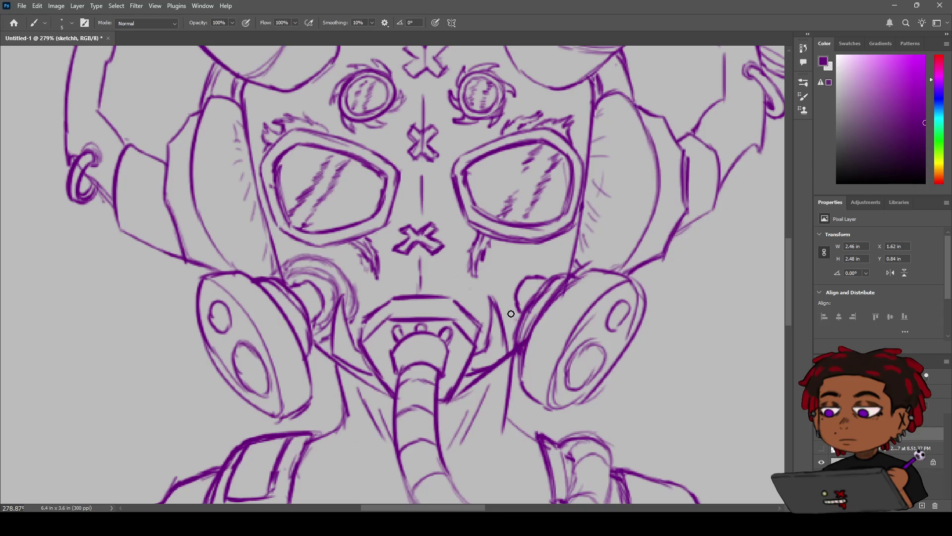
pyautogui.moveTo(545, 271)
pyautogui.mouseDown()
pyautogui.moveTo(504, 298)
pyautogui.moveTo(552, 273)
pyautogui.moveTo(510, 317)
pyautogui.moveTo(557, 274)
pyautogui.mouseUp()
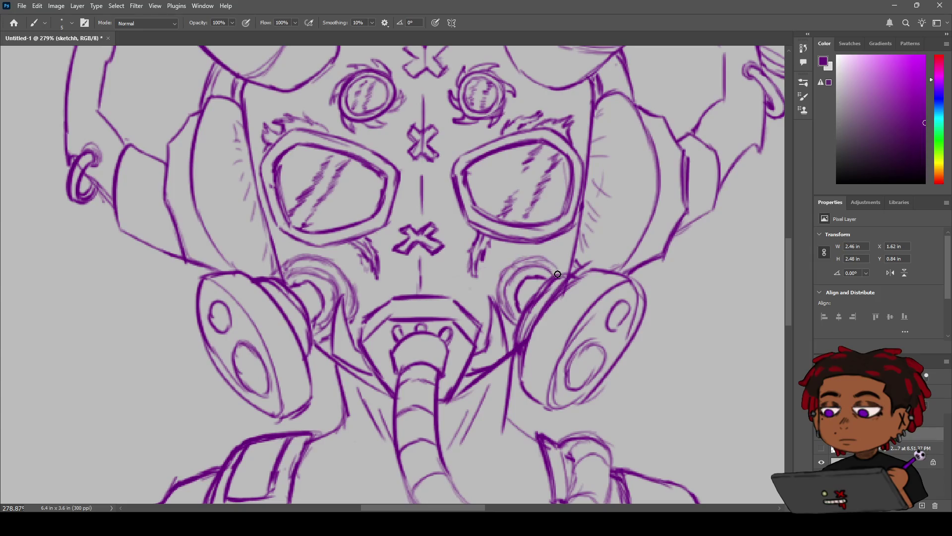
pyautogui.press('z')
pyautogui.moveTo(526, 258)
pyautogui.mouseDown()
pyautogui.moveTo(505, 259)
pyautogui.moveTo(527, 253)
pyautogui.mouseUp()
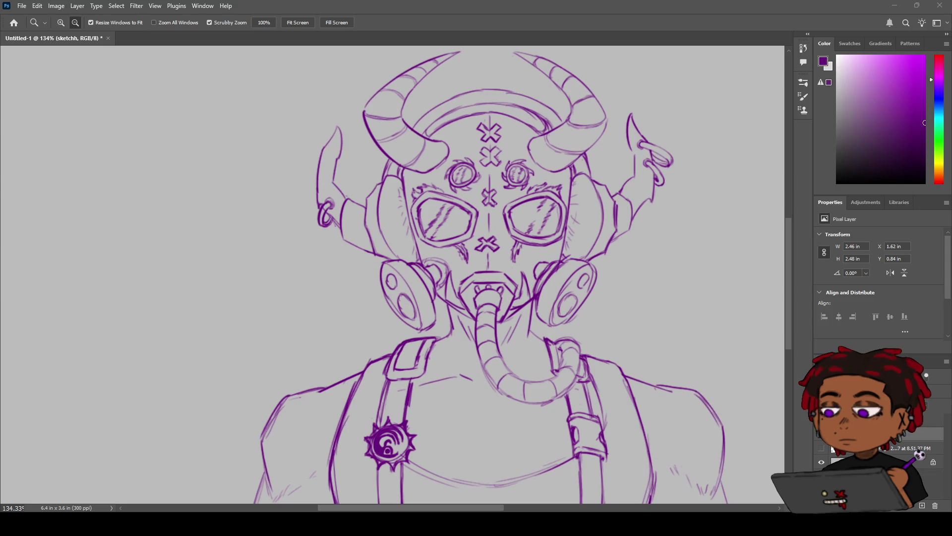
pyautogui.moveTo(398, 309); pyautogui.dragTo(413, 295)
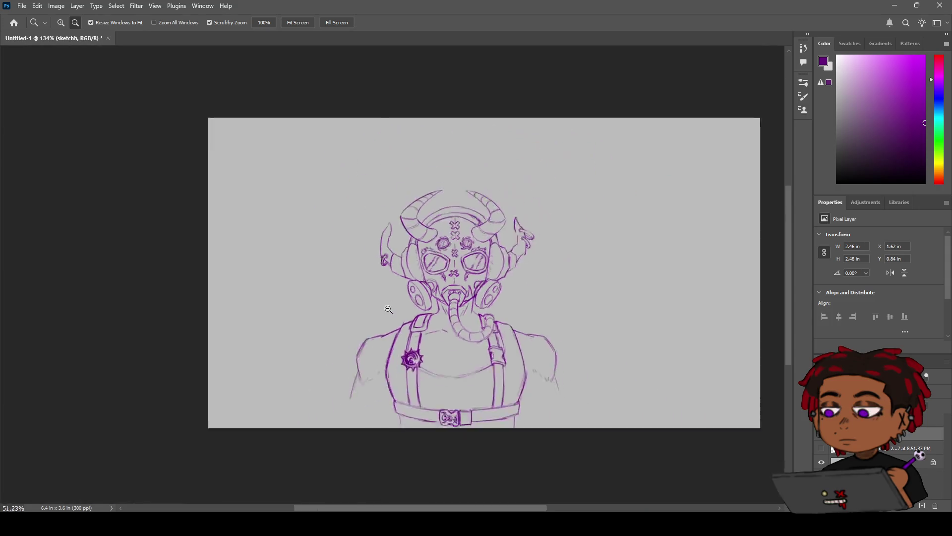
# Step: Draw a side line down from the belt's left end to the canvas bottom
pyautogui.press('h')
pyautogui.moveTo(412, 342)
pyautogui.mouseDown()
pyautogui.moveTo(385, 290)
pyautogui.moveTo(364, 208)
pyautogui.mouseUp()
pyautogui.press('z')
pyautogui.moveTo(364, 255)
pyautogui.mouseDown()
pyautogui.moveTo(416, 280)
pyautogui.moveTo(381, 235)
pyautogui.mouseUp()
pyautogui.press('h')
pyautogui.press('b')
pyautogui.moveTo(276, 350); pyautogui.dragTo(286, 397)
pyautogui.hotkey('ctrl', 'z')
pyautogui.moveTo(277, 352); pyautogui.dragTo(286, 396)
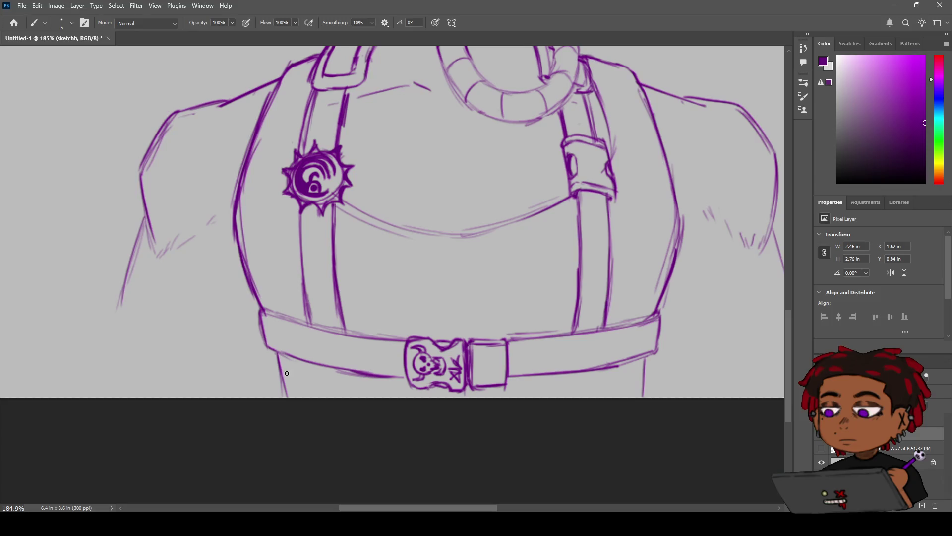
# Step: Draw a matching side line down from the belt's right end
pyautogui.moveTo(649, 353); pyautogui.dragTo(645, 396)
pyautogui.moveTo(646, 361); pyautogui.dragTo(641, 389)
pyautogui.hotkey('ctrl', 'z')
pyautogui.moveTo(647, 359); pyautogui.dragTo(636, 397)
# Step: Recenter the mask and torso in view and zoom in on the mouthpiece
pyautogui.scroll(-5, 645, 357)
pyautogui.scroll(3, 496, 298)
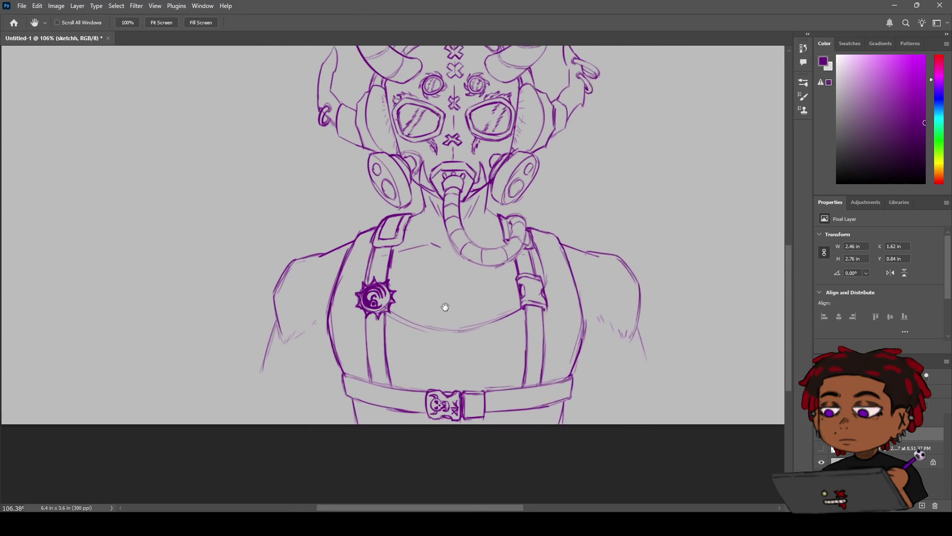
pyautogui.scroll(-2, 444, 307)
pyautogui.press('z')
pyautogui.scroll(-2, 493, 299)
pyautogui.scroll(4, 493, 299)
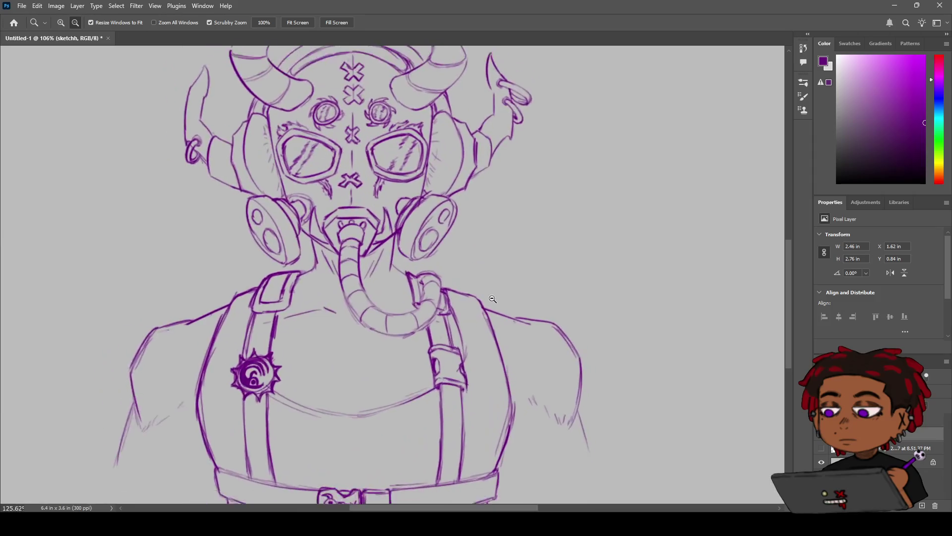
pyautogui.scroll(1, 493, 299)
pyautogui.scroll(2, 493, 298)
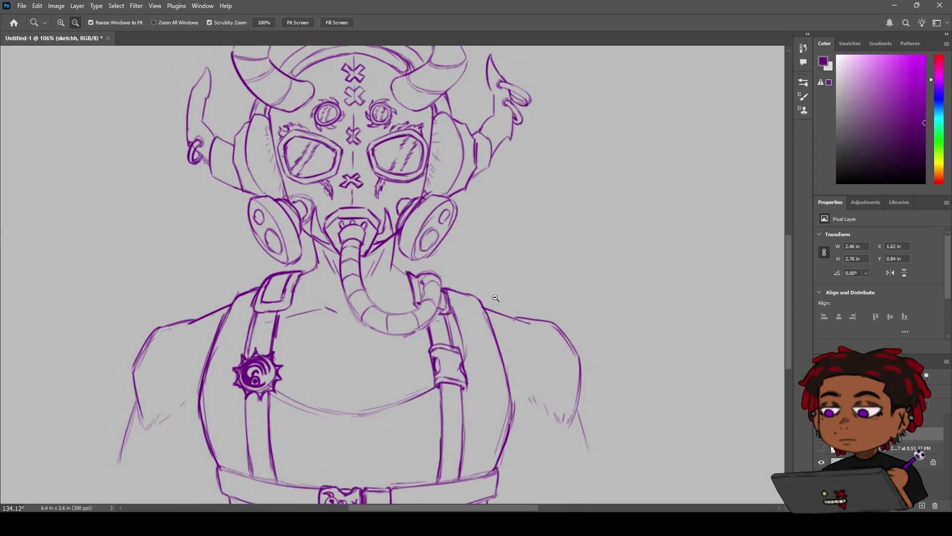
pyautogui.press('h')
pyautogui.moveTo(433, 225)
pyautogui.mouseDown()
pyautogui.moveTo(506, 272)
pyautogui.moveTo(518, 266)
pyautogui.mouseUp()
pyautogui.press('b')
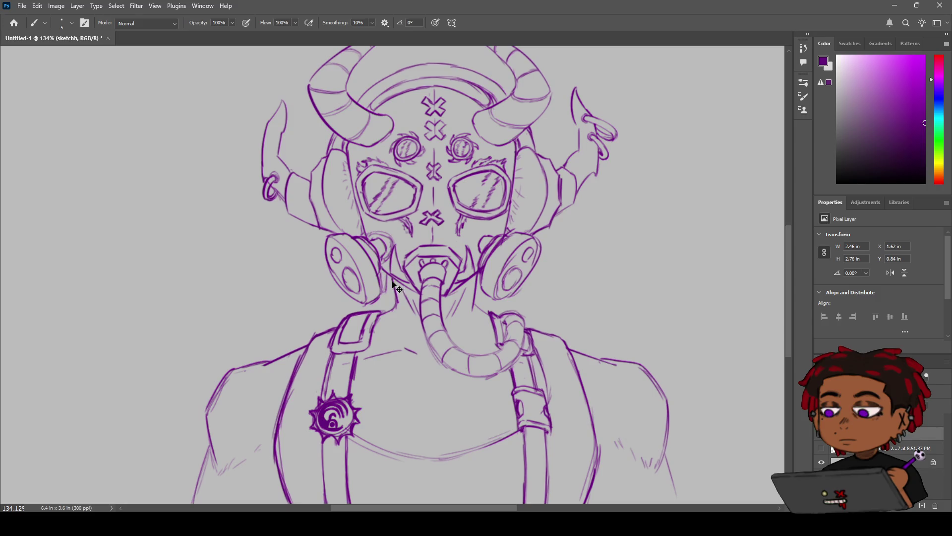
pyautogui.press('z')
pyautogui.moveTo(404, 269); pyautogui.dragTo(424, 269)
pyautogui.press('b')
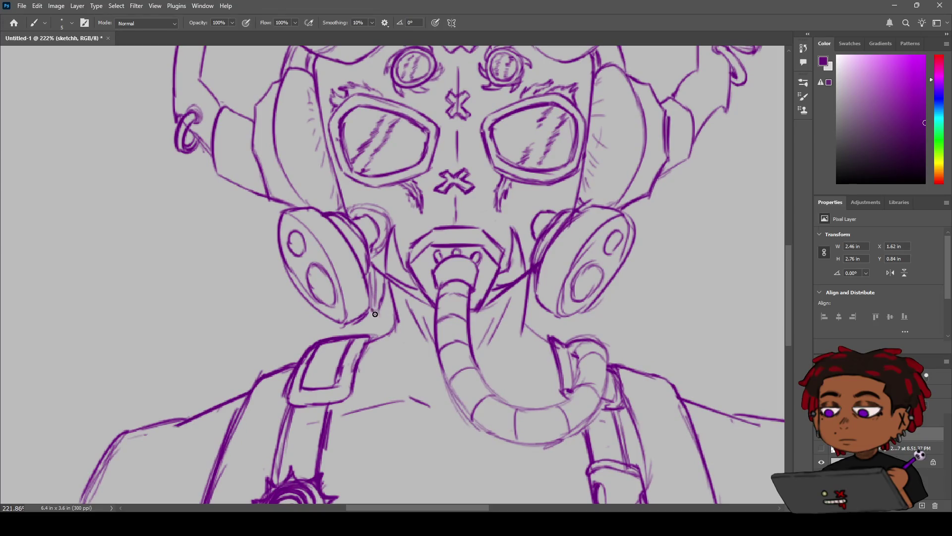
# Step: Darken the left filter edge and the neck lines on both sides
pyautogui.moveTo(373, 300)
pyautogui.mouseDown()
pyautogui.moveTo(377, 279)
pyautogui.moveTo(373, 308)
pyautogui.mouseUp()
pyautogui.moveTo(394, 303)
pyautogui.mouseDown()
pyautogui.moveTo(392, 322)
pyautogui.moveTo(382, 318)
pyautogui.mouseUp()
pyautogui.moveTo(536, 300)
pyautogui.mouseDown()
pyautogui.moveTo(536, 328)
pyautogui.moveTo(517, 296)
pyautogui.moveTo(505, 298)
pyautogui.moveTo(546, 282)
pyautogui.mouseUp()
pyautogui.press('z')
pyautogui.press('b')
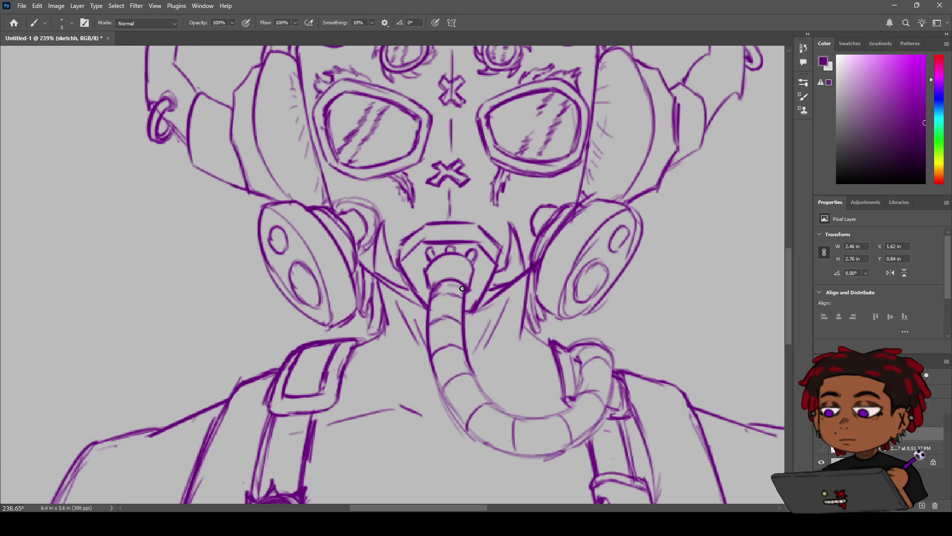
# Step: Shade the hose connector's edges and sketch a line across the top of the hose
pyautogui.moveTo(441, 288); pyautogui.dragTo(458, 296)
pyautogui.moveTo(426, 276)
pyautogui.mouseDown()
pyautogui.moveTo(433, 268)
pyautogui.moveTo(430, 275)
pyautogui.mouseUp()
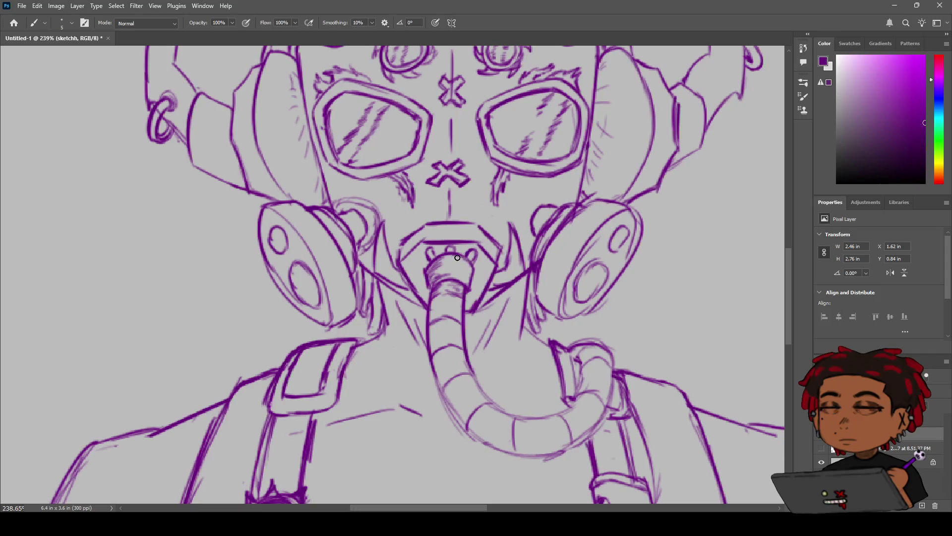
pyautogui.moveTo(464, 259); pyautogui.dragTo(468, 272)
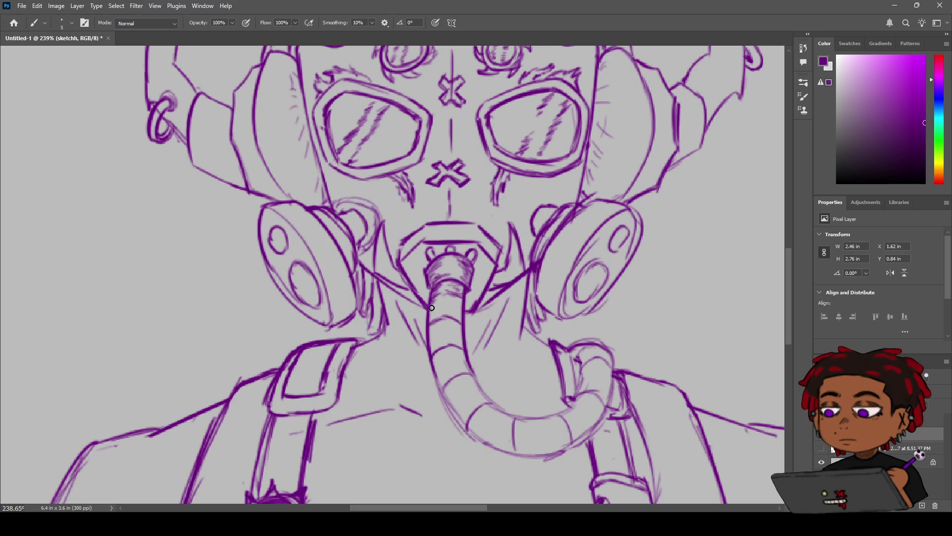
pyautogui.moveTo(431, 308); pyautogui.dragTo(437, 311)
pyautogui.moveTo(471, 346); pyautogui.dragTo(440, 310)
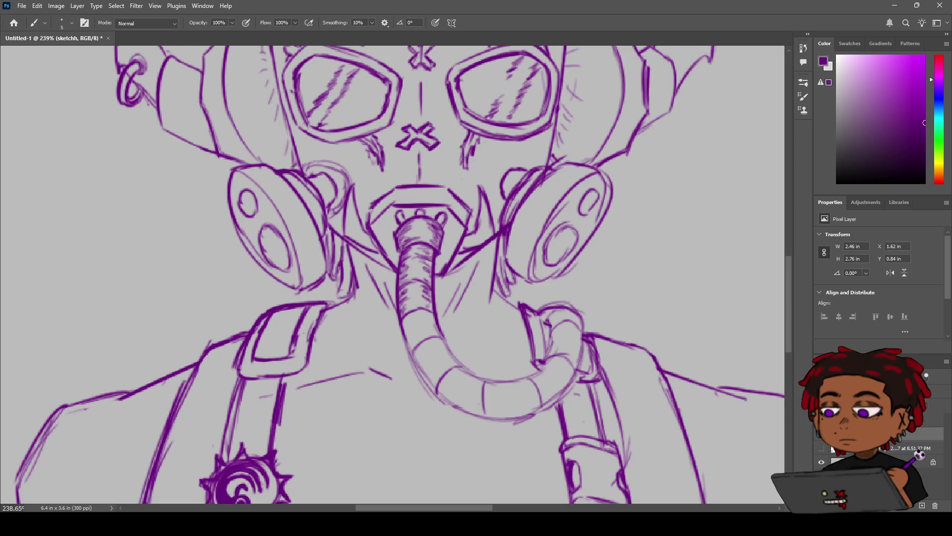
# Step: Hatch the hose from its upper part down the lower run and line its right edge
pyautogui.press('z')
pyautogui.moveTo(298, 185)
pyautogui.mouseDown()
pyautogui.moveTo(368, 232)
pyautogui.moveTo(409, 289)
pyautogui.mouseUp()
pyautogui.press('b')
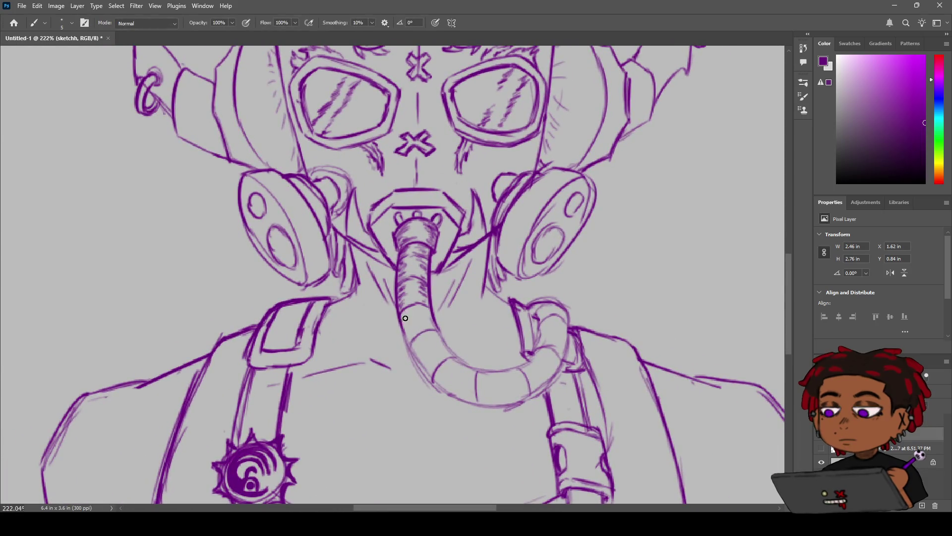
pyautogui.moveTo(407, 320); pyautogui.dragTo(410, 344)
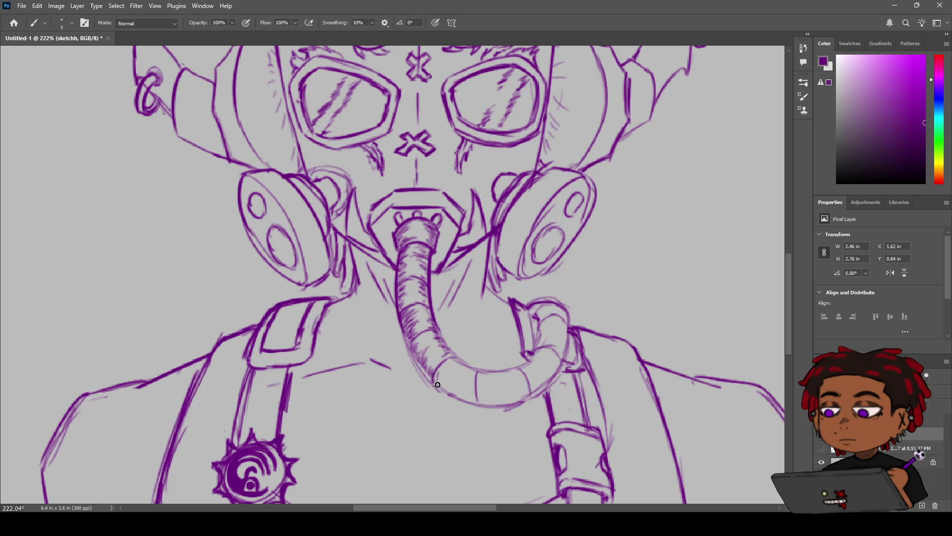
pyautogui.moveTo(436, 383)
pyautogui.mouseDown()
pyautogui.moveTo(441, 371)
pyautogui.moveTo(468, 403)
pyautogui.mouseUp()
pyautogui.moveTo(479, 381)
pyautogui.mouseDown()
pyautogui.moveTo(479, 404)
pyautogui.moveTo(529, 399)
pyautogui.mouseUp()
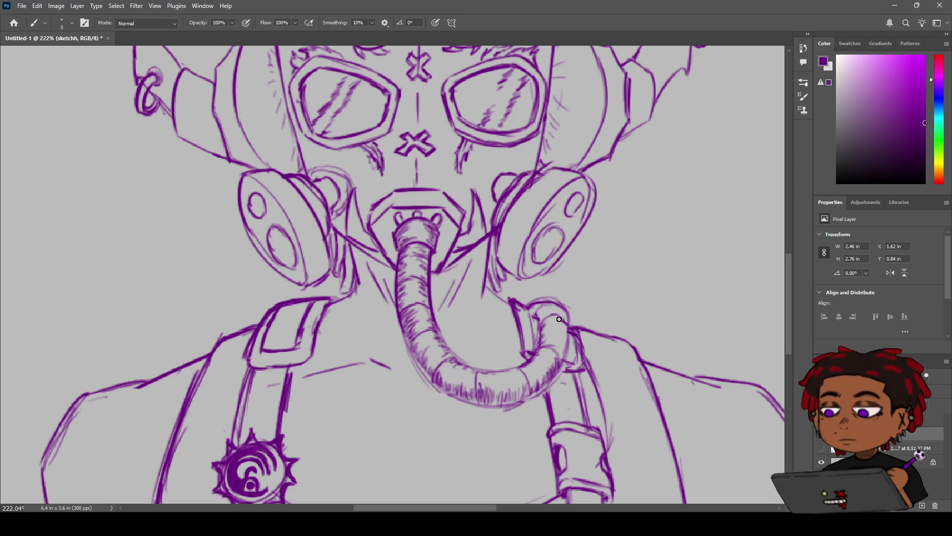
pyautogui.moveTo(559, 319); pyautogui.dragTo(564, 357)
# Step: Zoom and pan around to review the whole sketch and bring the torso into view
pyautogui.press('z')
pyautogui.scroll(-8, 470, 244)
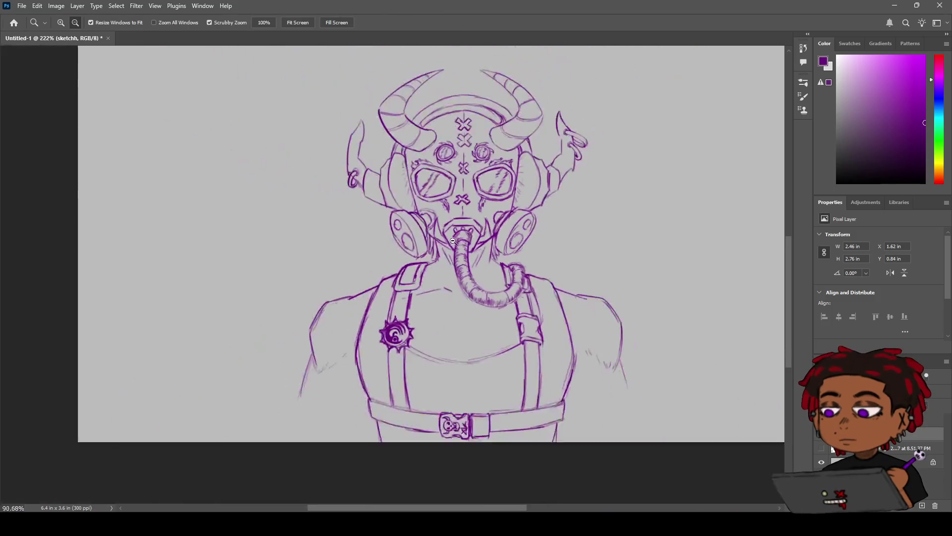
pyautogui.scroll(6, 469, 244)
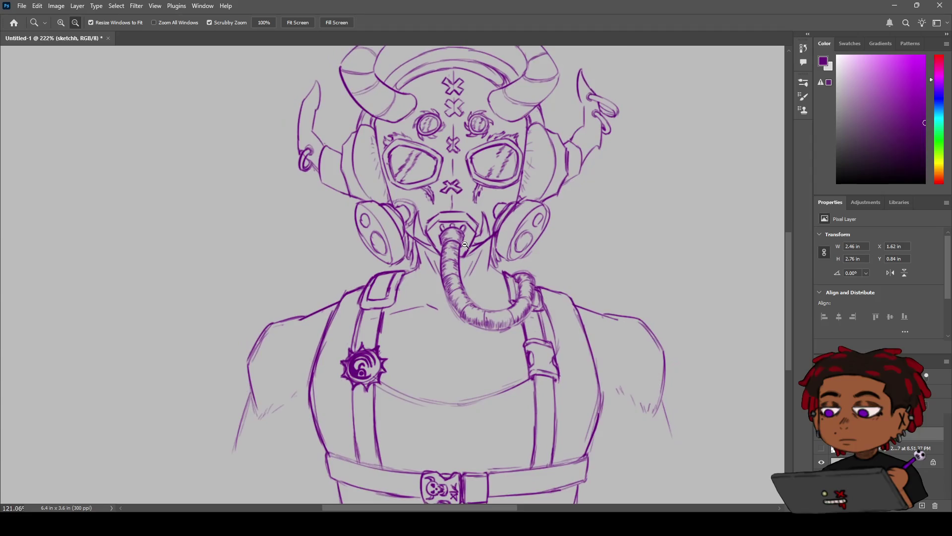
pyautogui.scroll(-3, 444, 253)
pyautogui.scroll(4, 444, 253)
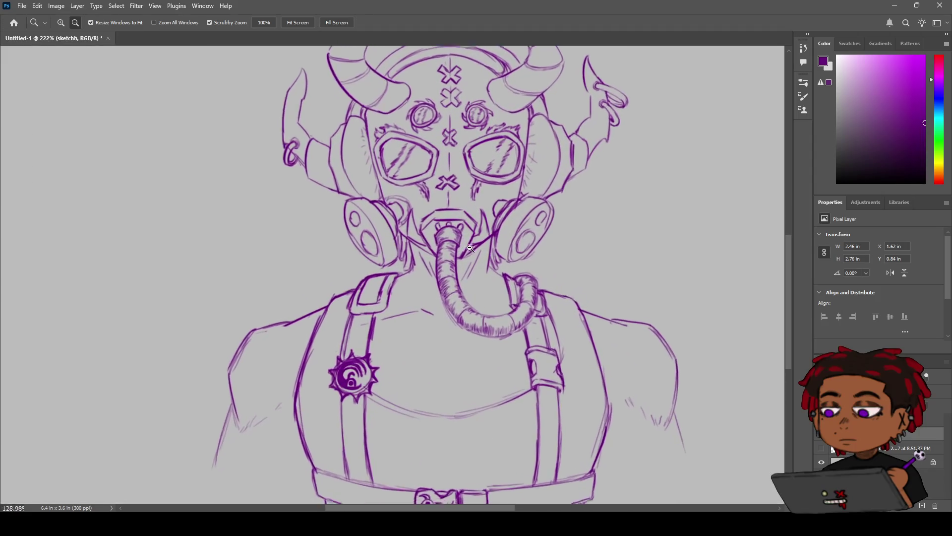
pyautogui.moveTo(423, 264); pyautogui.dragTo(525, 240)
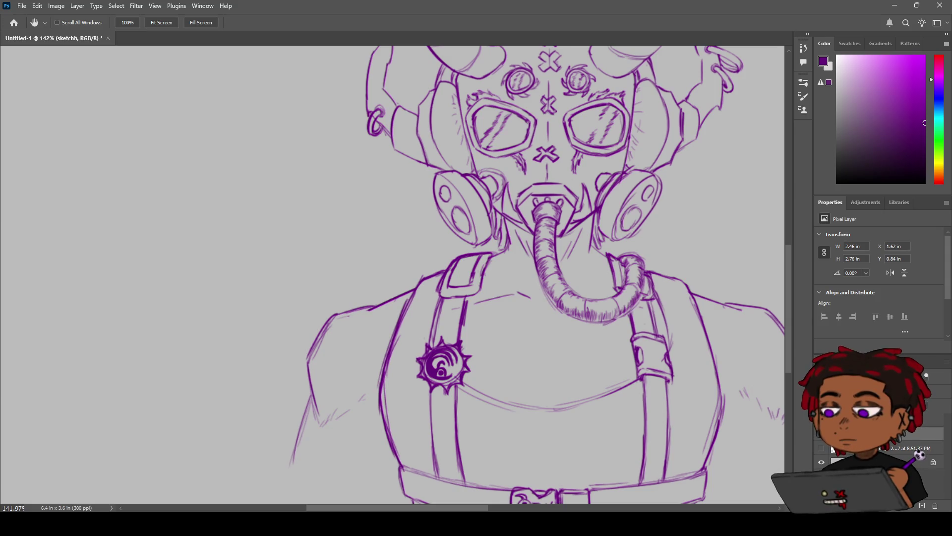
pyautogui.moveTo(494, 340); pyautogui.dragTo(354, 296)
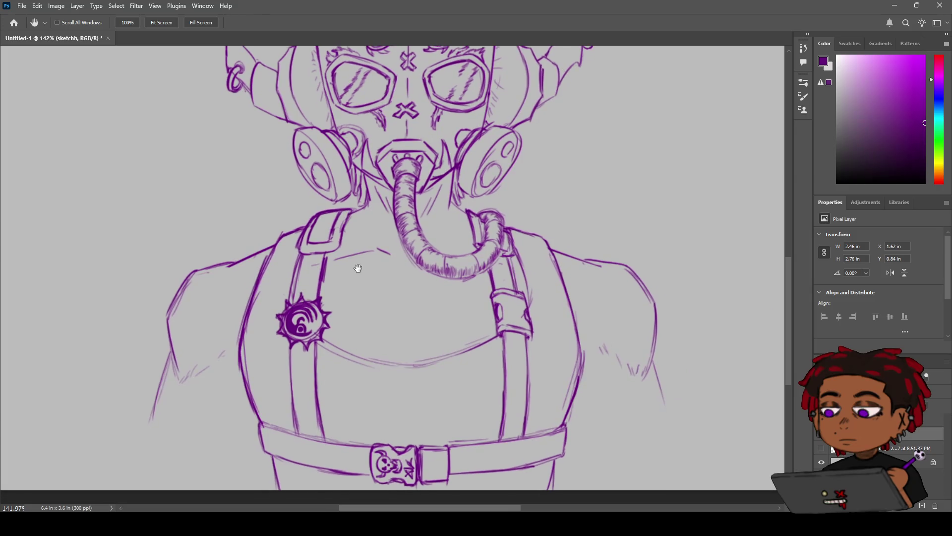
pyautogui.scroll(-1, 353, 296)
# Step: Recenter on the mouthpiece and paint a third small bump atop the hose
pyautogui.moveTo(380, 220)
pyautogui.mouseDown()
pyautogui.moveTo(403, 265)
pyautogui.moveTo(382, 257)
pyautogui.moveTo(405, 239)
pyautogui.mouseUp()
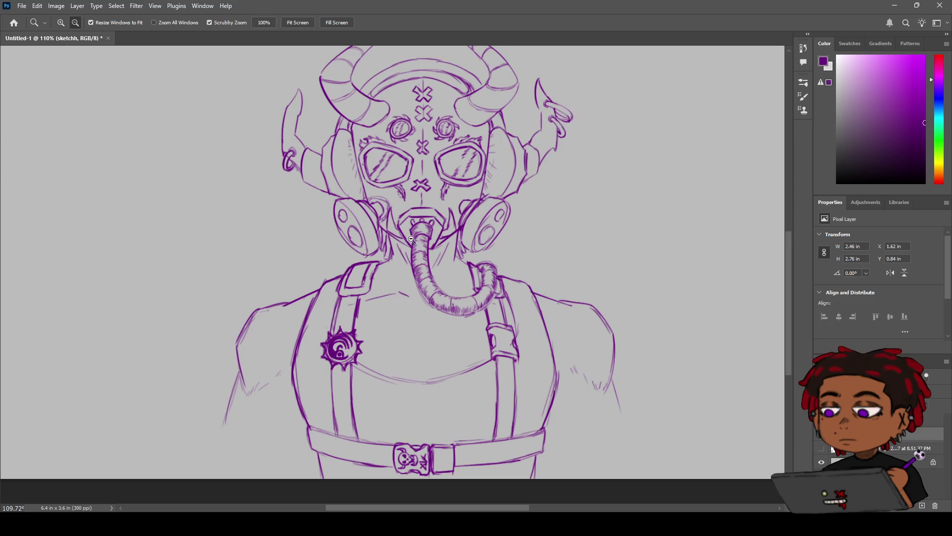
pyautogui.press('space')
pyautogui.moveTo(416, 220); pyautogui.dragTo(434, 243)
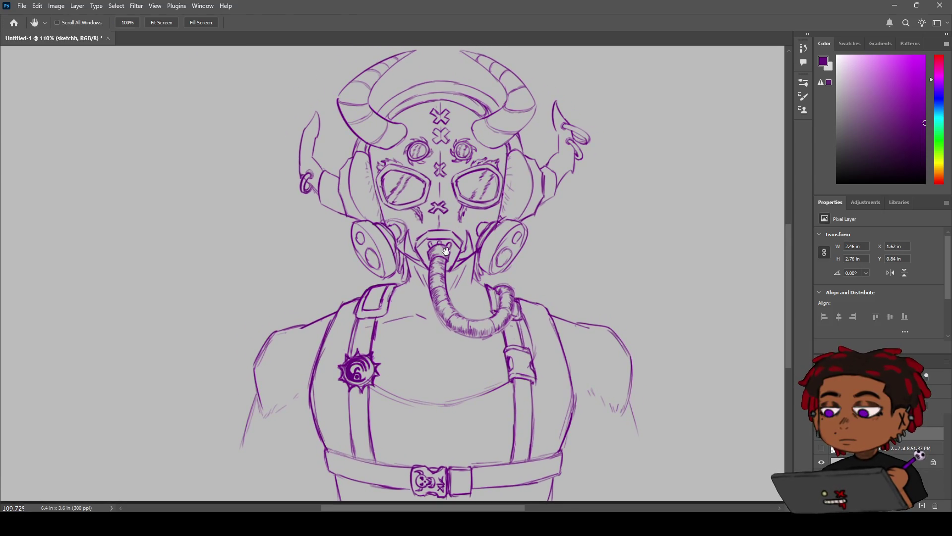
pyautogui.scroll(5, 434, 243)
pyautogui.moveTo(467, 237); pyautogui.dragTo(475, 237)
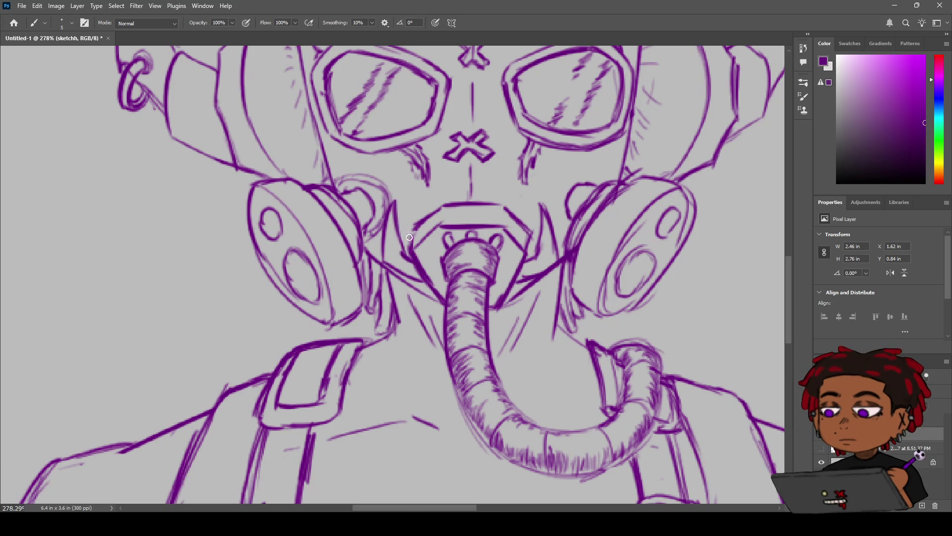
# Step: Retrace the short line beside the left cheek and outline the spike's right edge
pyautogui.moveTo(403, 255); pyautogui.dragTo(397, 212)
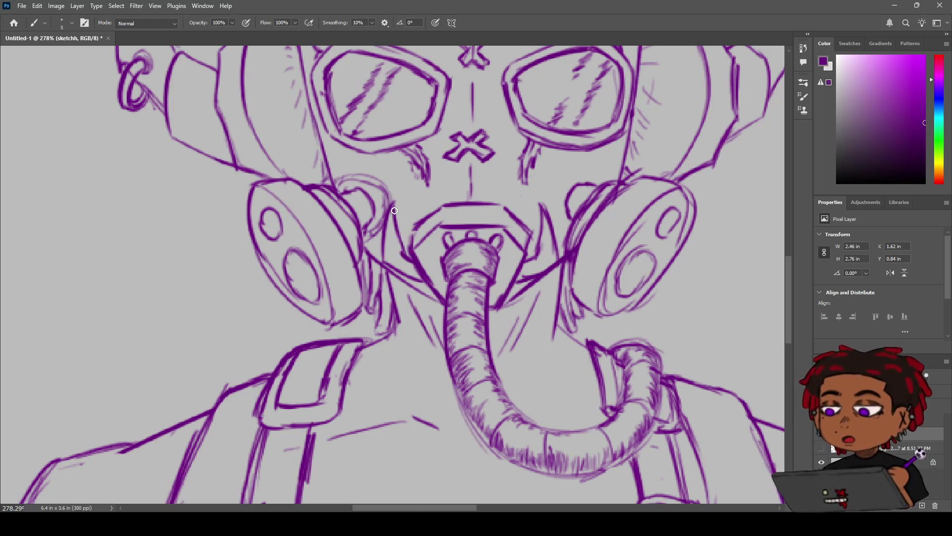
pyautogui.moveTo(406, 259); pyautogui.dragTo(396, 214)
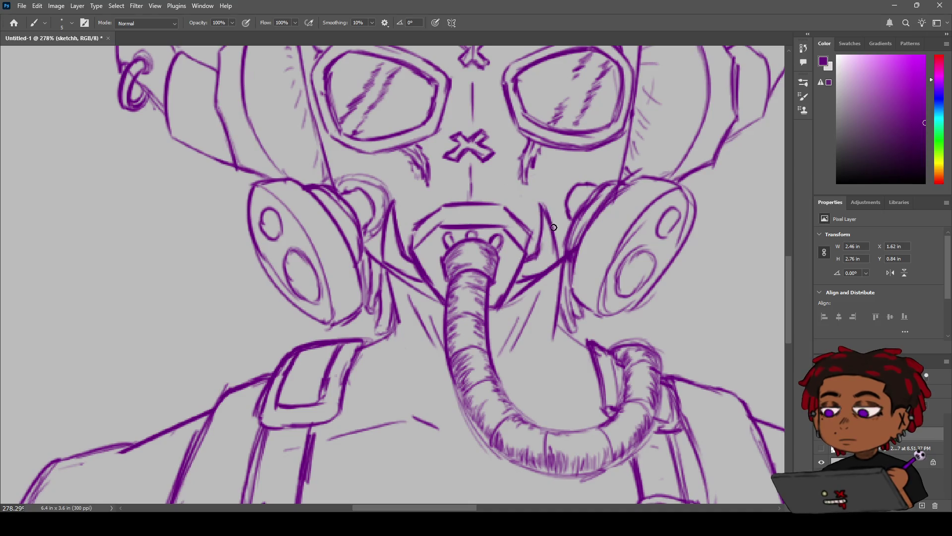
pyautogui.moveTo(542, 207)
pyautogui.mouseDown()
pyautogui.moveTo(565, 261)
pyautogui.moveTo(518, 232)
pyautogui.moveTo(546, 239)
pyautogui.mouseUp()
pyautogui.scroll(3, 565, 261)
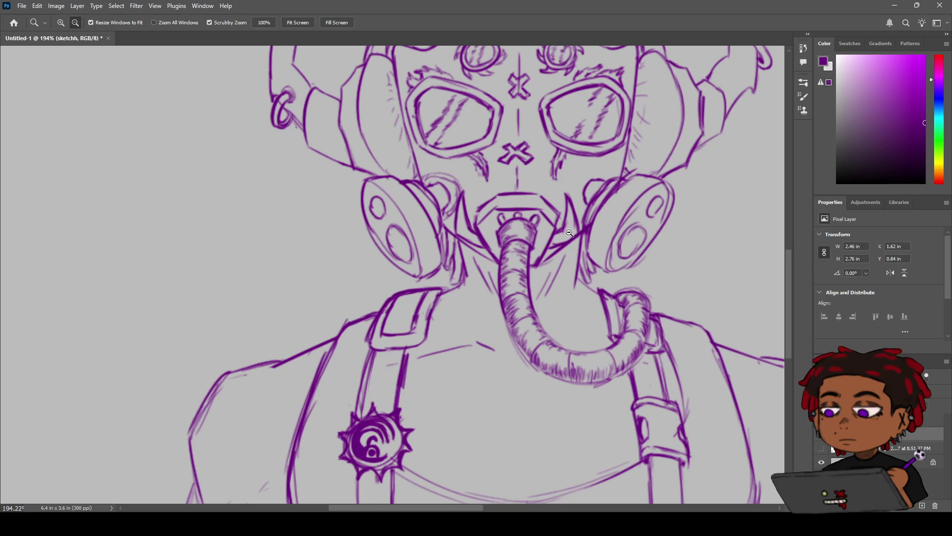
pyautogui.scroll(-1, 578, 222)
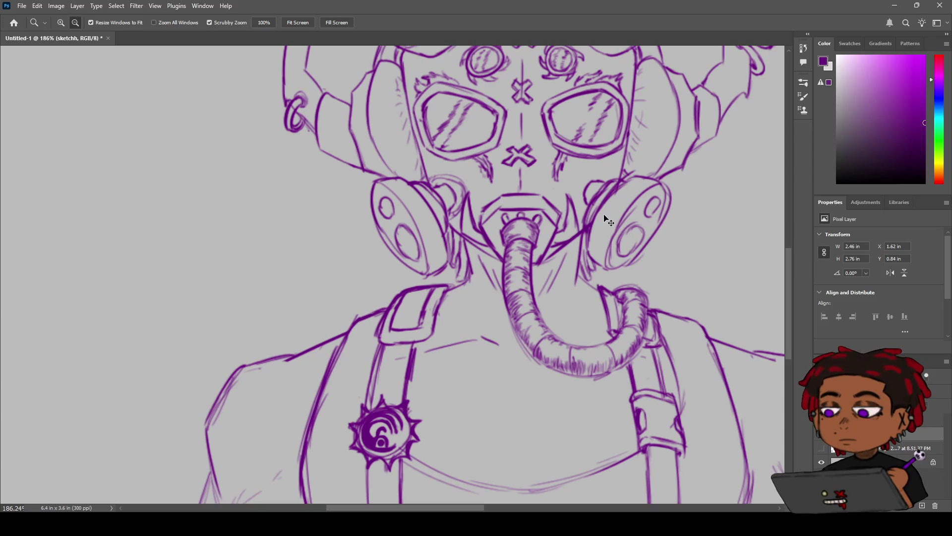
pyautogui.scroll(4, 560, 207)
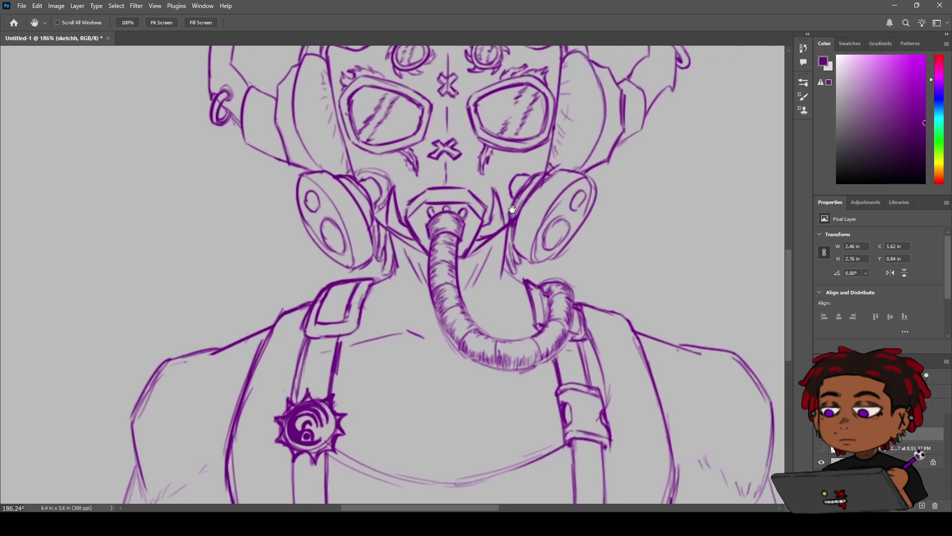
pyautogui.scroll(2, 415, 262)
pyautogui.press('e')
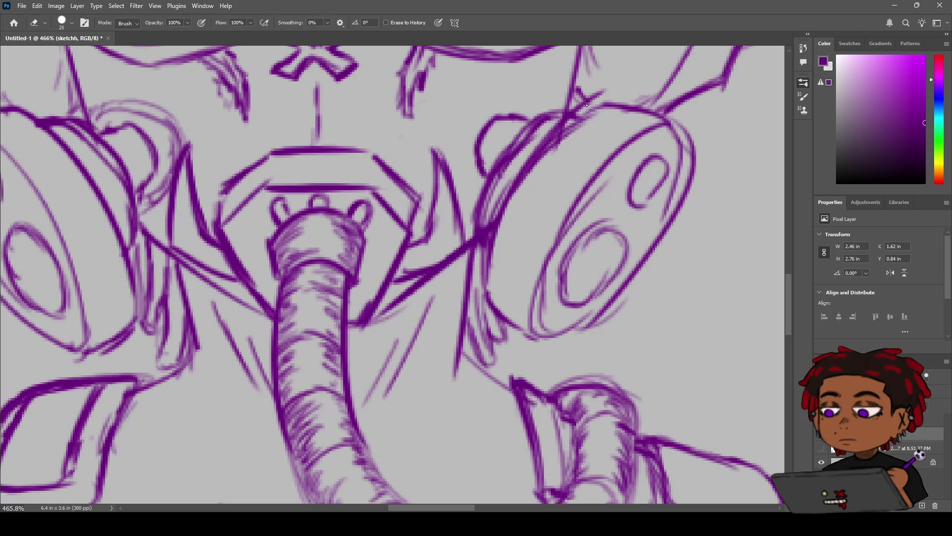
# Step: Shrink the eraser to size 3 and erase stray line bits beside the right filter
pyautogui.press('[')
pyautogui.press('[')
pyautogui.press('[')
pyautogui.moveTo(486, 228); pyautogui.dragTo(509, 174)
pyautogui.scroll(-3, 511, 176)
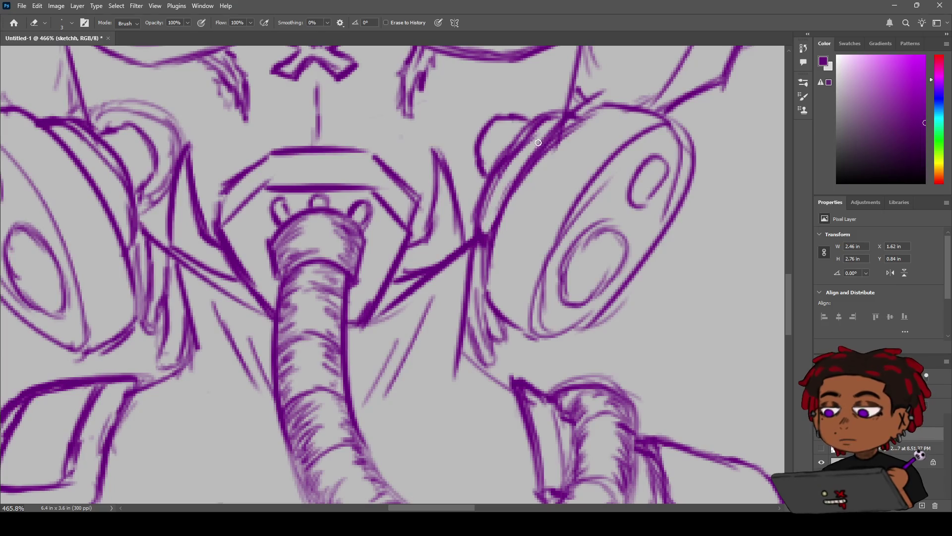
pyautogui.press('z')
pyautogui.scroll(-3, 517, 144)
# Step: Extend the horn band lines along the left horn and across the top to the right
pyautogui.press('h')
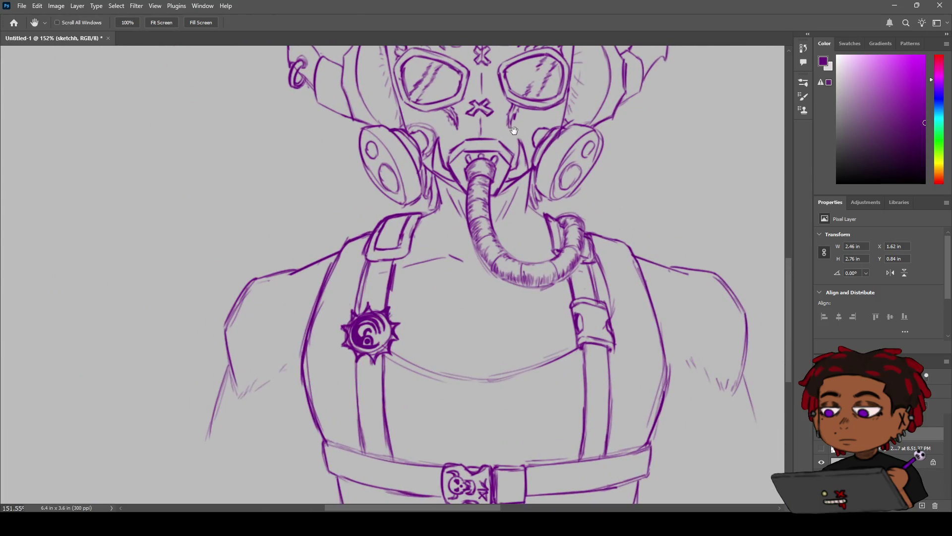
pyautogui.moveTo(516, 135); pyautogui.dragTo(496, 288)
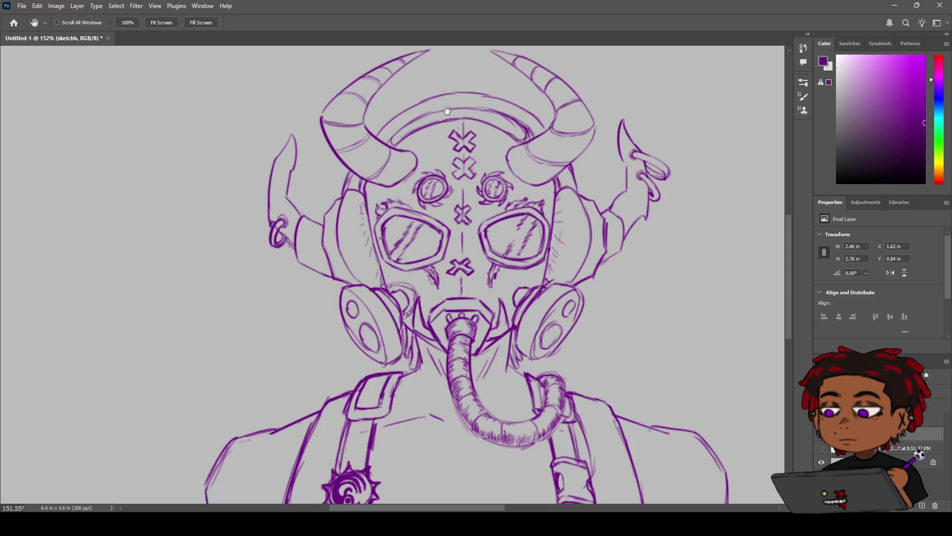
pyautogui.press('b')
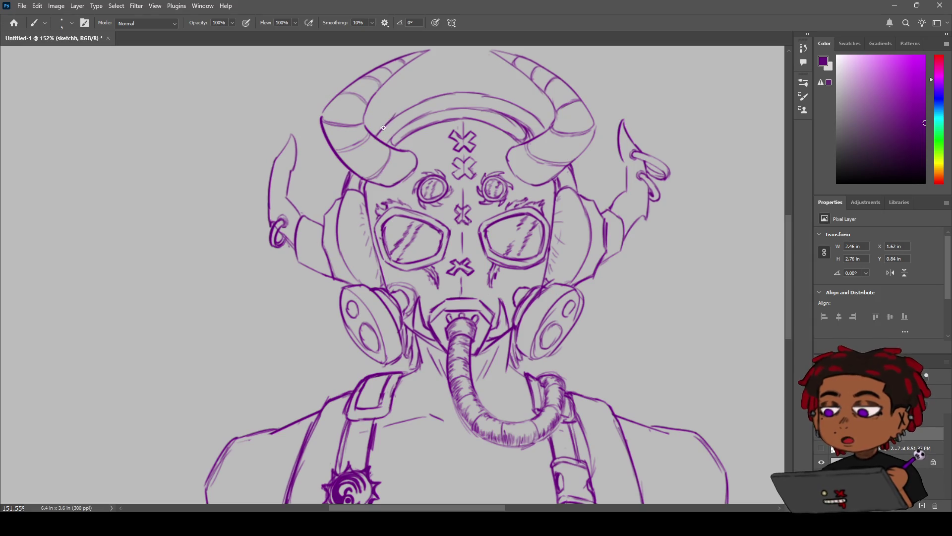
pyautogui.moveTo(398, 110); pyautogui.dragTo(432, 99)
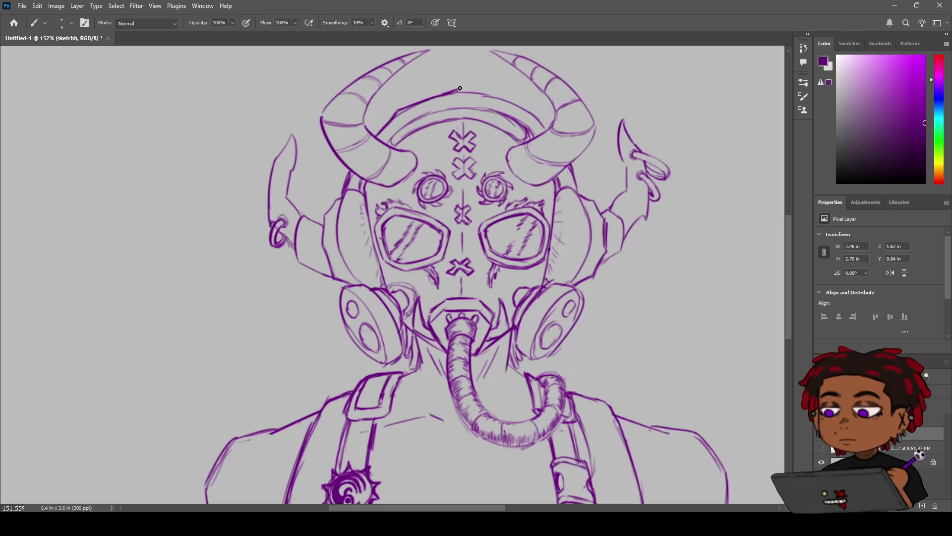
pyautogui.moveTo(454, 90); pyautogui.dragTo(498, 100)
pyautogui.hotkey('ctrl', 'z')
pyautogui.moveTo(518, 104); pyautogui.dragTo(541, 124)
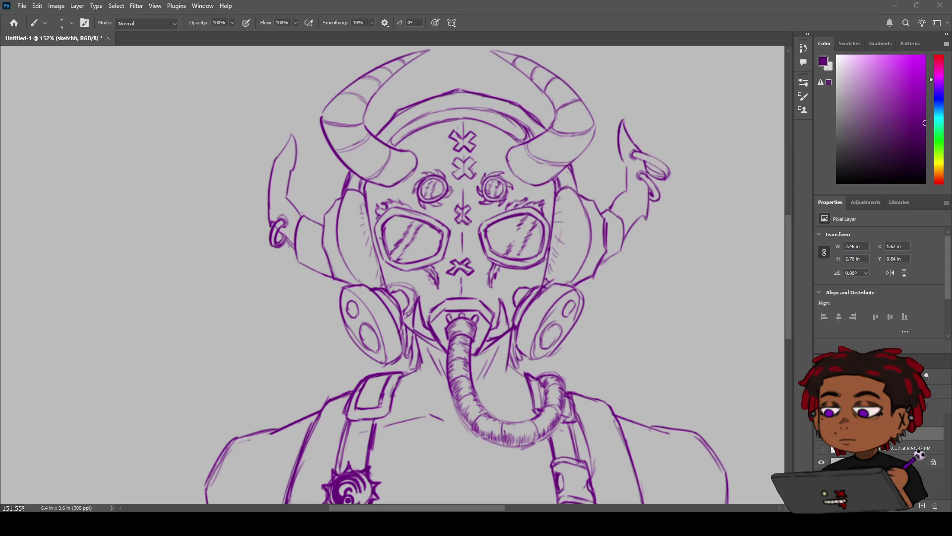
pyautogui.moveTo(435, 274); pyautogui.dragTo(406, 232)
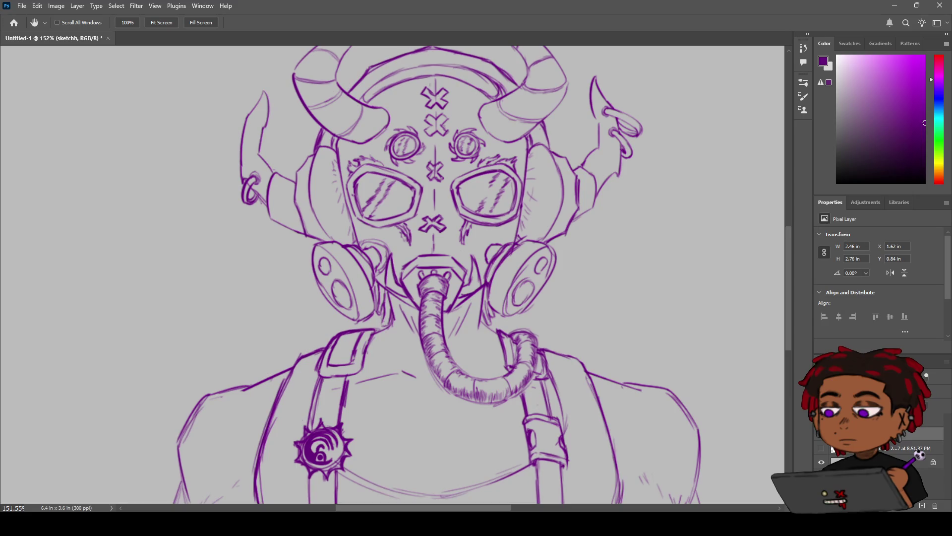
pyautogui.press('z')
pyautogui.moveTo(424, 239); pyautogui.dragTo(409, 239)
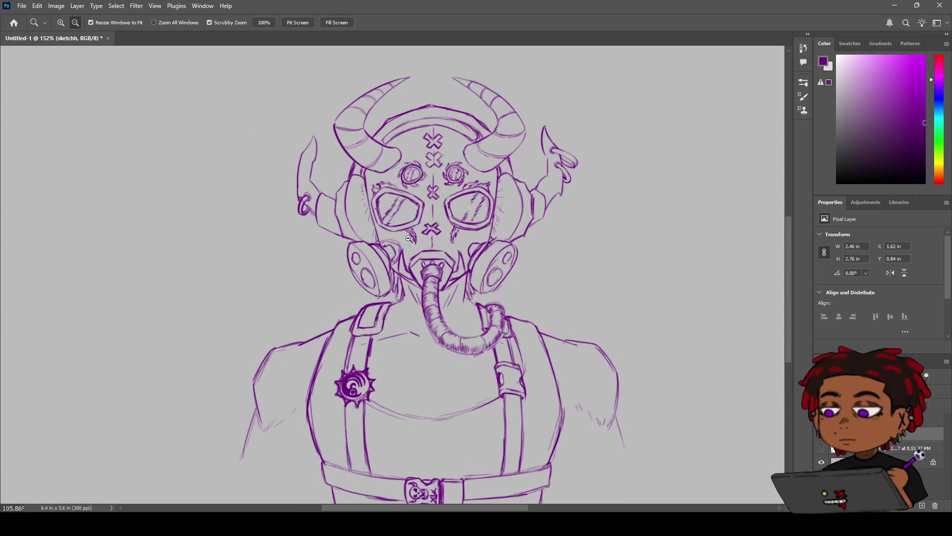
pyautogui.moveTo(409, 238)
pyautogui.mouseDown()
pyautogui.moveTo(390, 245)
pyautogui.moveTo(411, 248)
pyautogui.moveTo(395, 220)
pyautogui.mouseUp()
pyautogui.press('space')
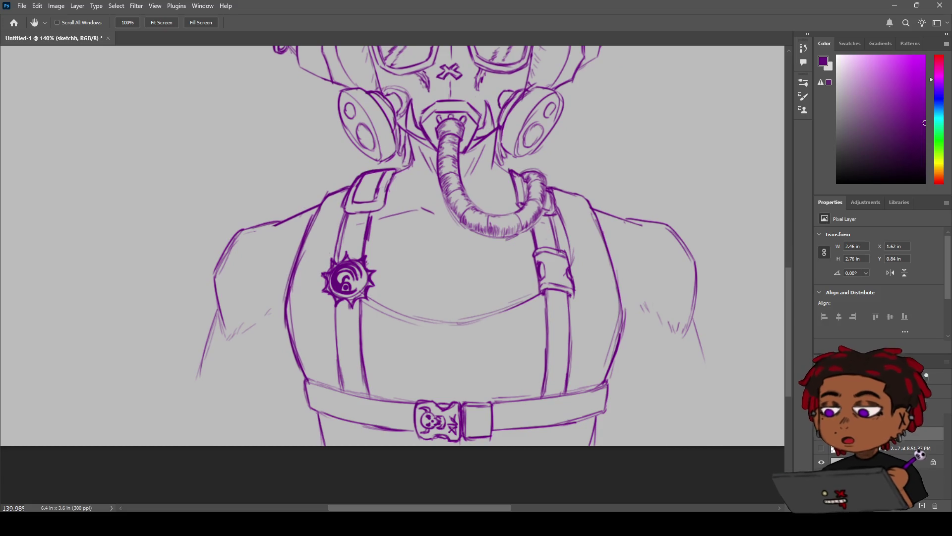
pyautogui.press('b')
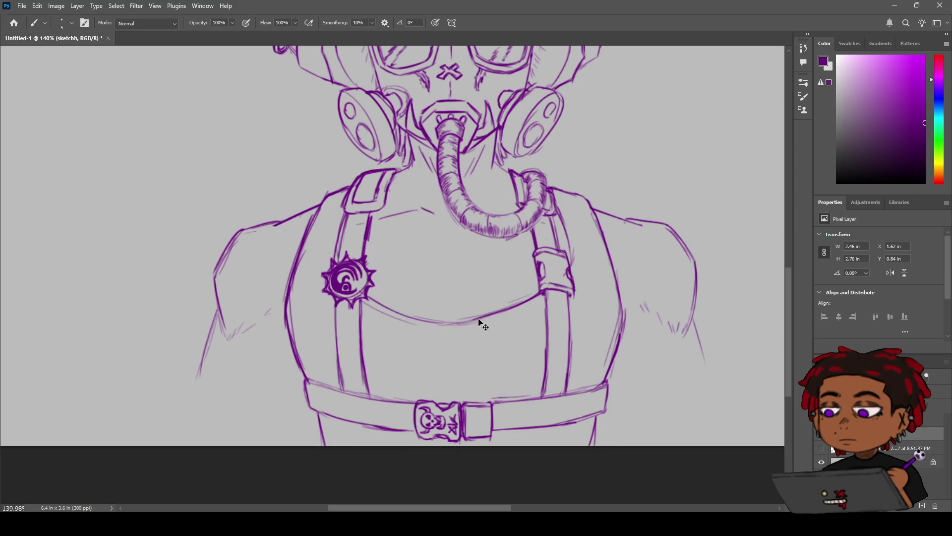
pyautogui.press('z')
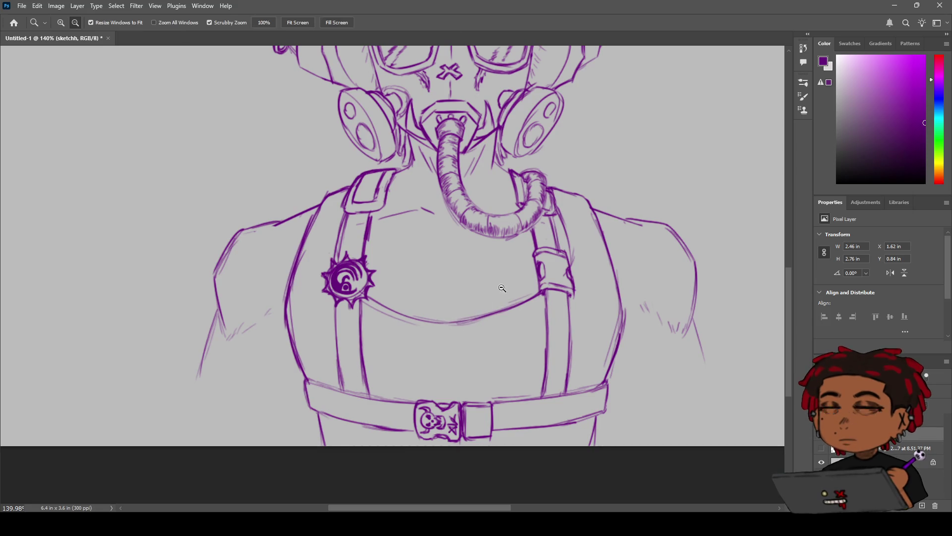
pyautogui.moveTo(502, 287); pyautogui.dragTo(479, 265)
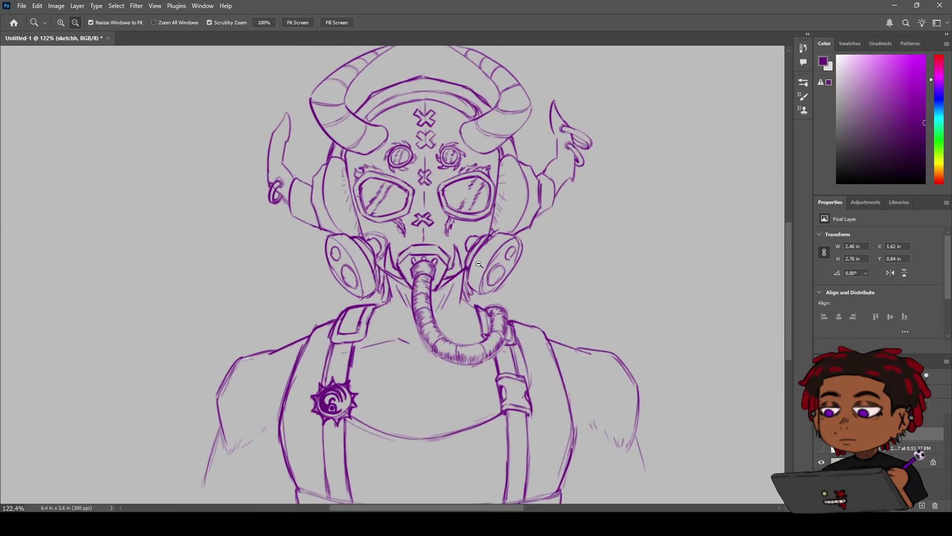
pyautogui.press('h')
pyautogui.press('z')
pyautogui.moveTo(476, 271); pyautogui.dragTo(472, 272)
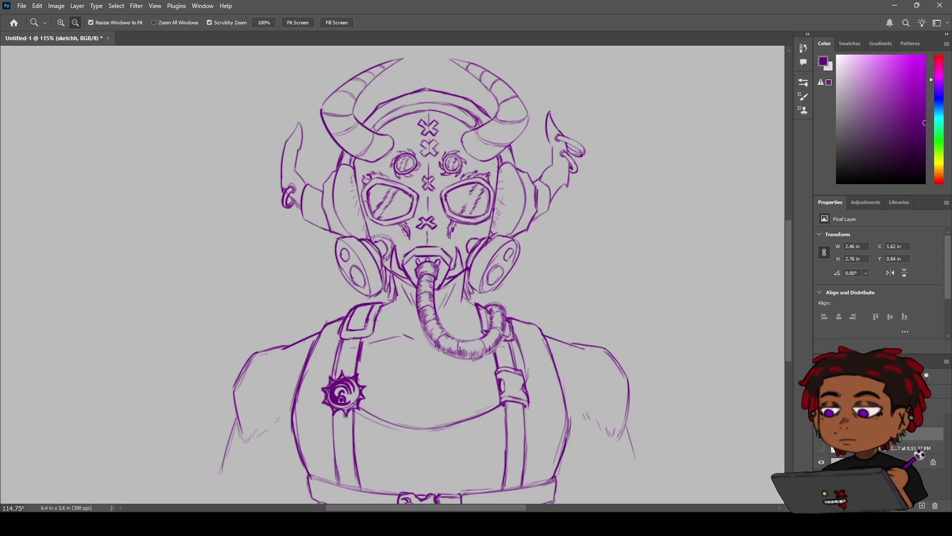
pyautogui.scroll(-5, 381, 254)
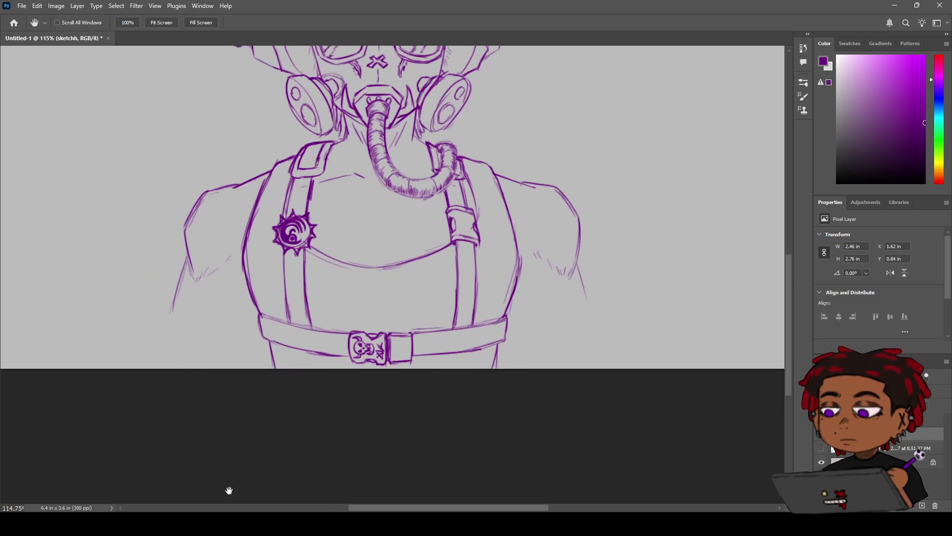
pyautogui.scroll(-2, 450, 248)
pyautogui.press('h')
pyautogui.moveTo(429, 222)
pyautogui.mouseDown()
pyautogui.moveTo(340, 276)
pyautogui.moveTo(400, 317)
pyautogui.mouseUp()
pyautogui.press('z')
pyautogui.scroll(5, 416, 298)
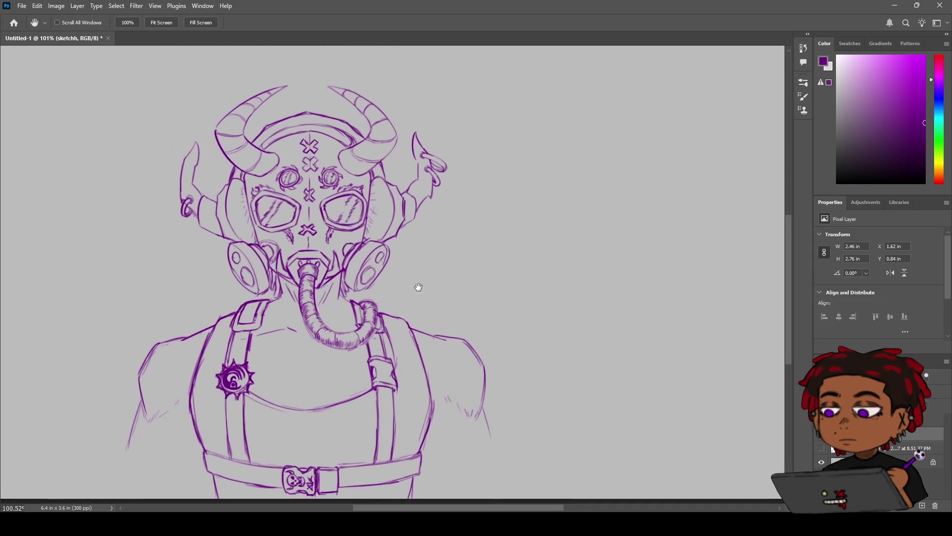
pyautogui.scroll(4, 436, 278)
pyautogui.scroll(2, 431, 275)
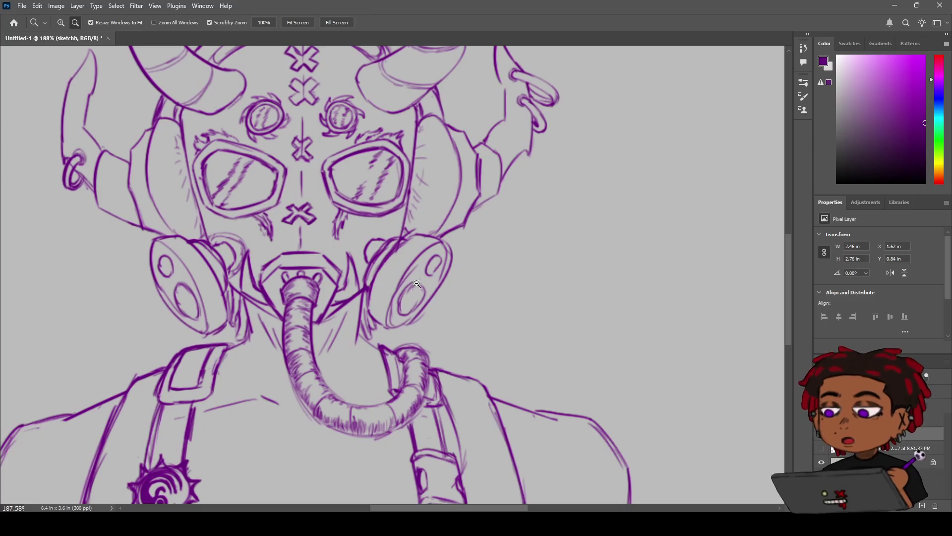
# Step: Zoom to 324% and erase the faint stray lines just above the left cartridge
pyautogui.press('e')
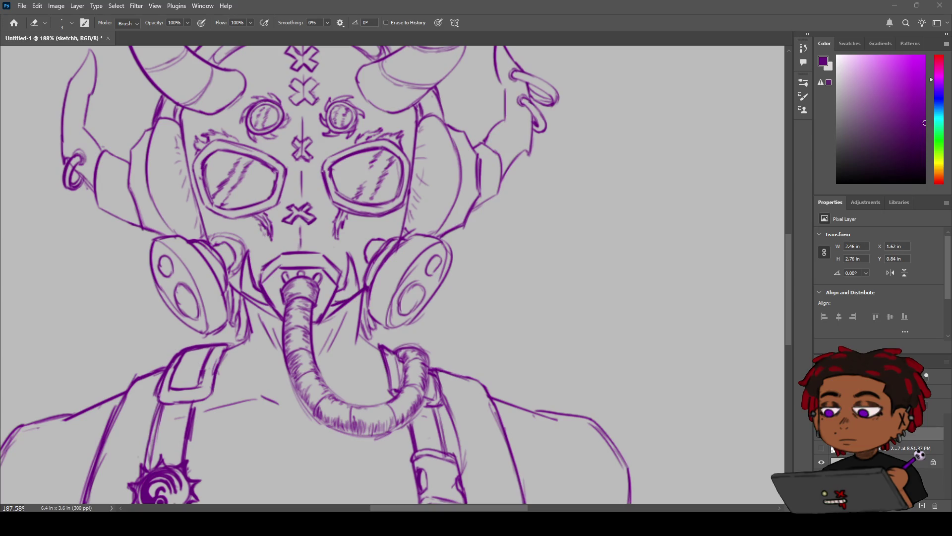
pyautogui.press('z')
pyautogui.moveTo(461, 256); pyautogui.dragTo(448, 264)
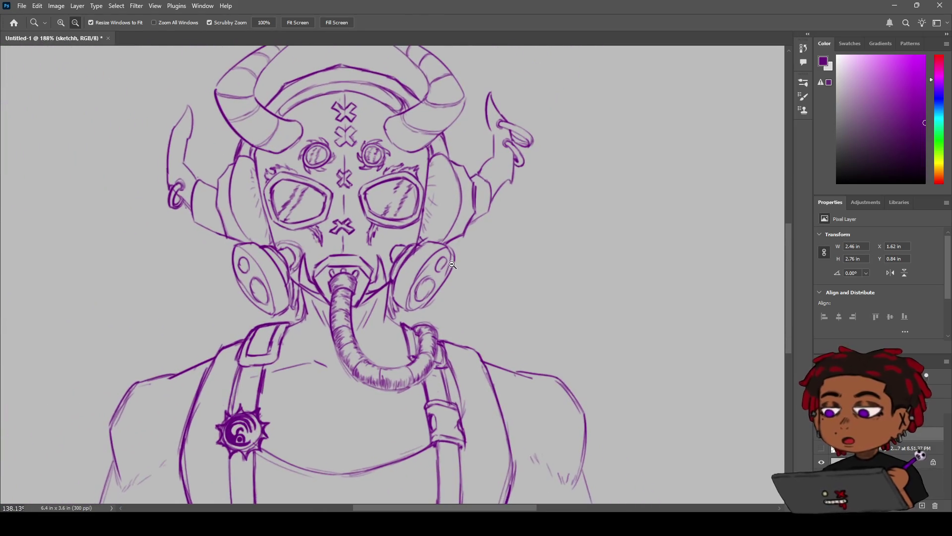
pyautogui.moveTo(447, 264)
pyautogui.mouseDown()
pyautogui.moveTo(363, 237)
pyautogui.moveTo(477, 242)
pyautogui.mouseUp()
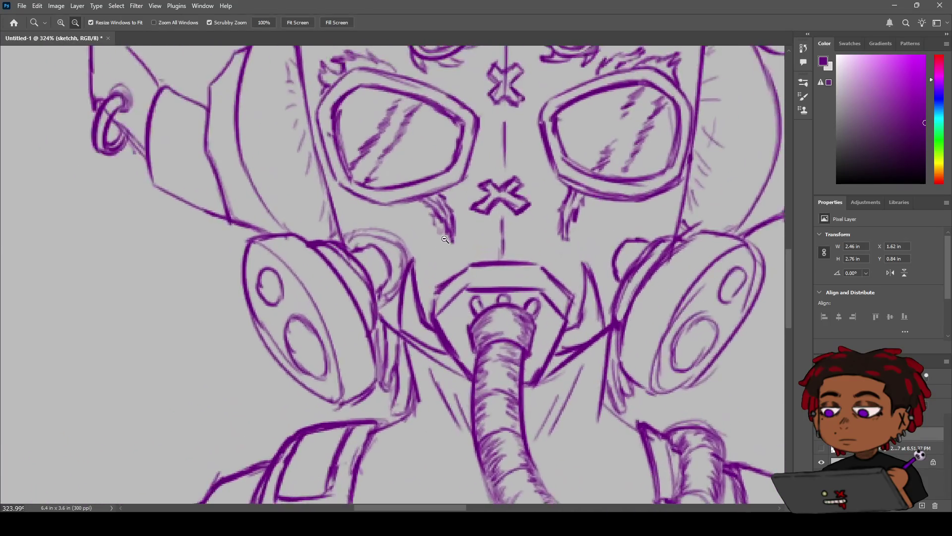
pyautogui.press('e')
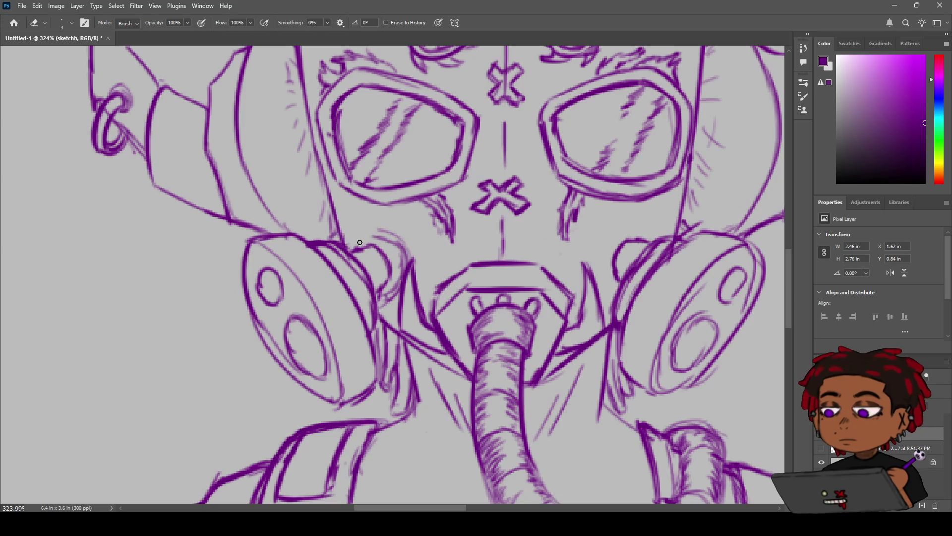
pyautogui.moveTo(382, 235)
pyautogui.mouseDown()
pyautogui.moveTo(399, 239)
pyautogui.moveTo(405, 256)
pyautogui.moveTo(393, 243)
pyautogui.mouseUp()
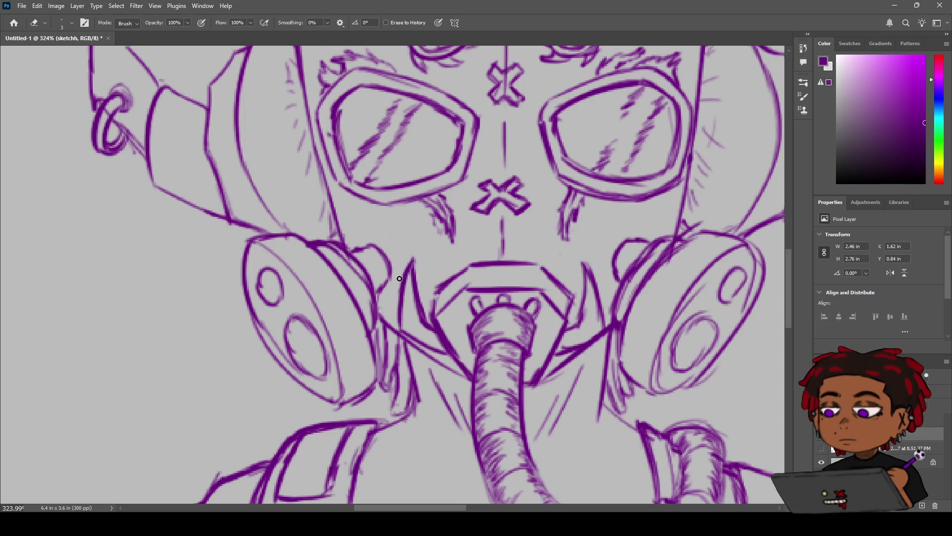
pyautogui.press('z')
pyautogui.scroll(-1, 424, 226)
pyautogui.moveTo(425, 226)
pyautogui.mouseDown()
pyautogui.moveTo(382, 244)
pyautogui.moveTo(412, 243)
pyautogui.mouseUp()
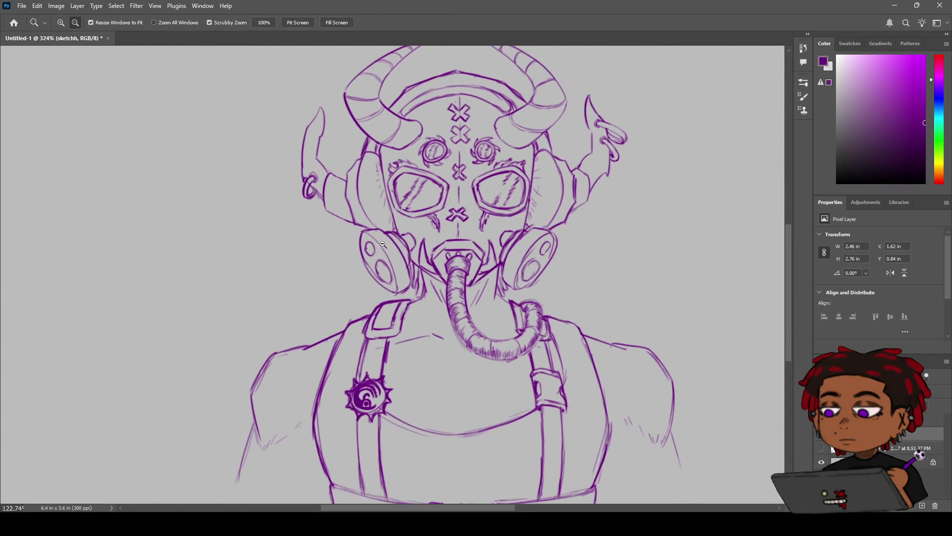
pyautogui.press('b')
pyautogui.moveTo(293, 222)
pyautogui.mouseDown()
pyautogui.moveTo(288, 240)
pyautogui.moveTo(306, 238)
pyautogui.mouseUp()
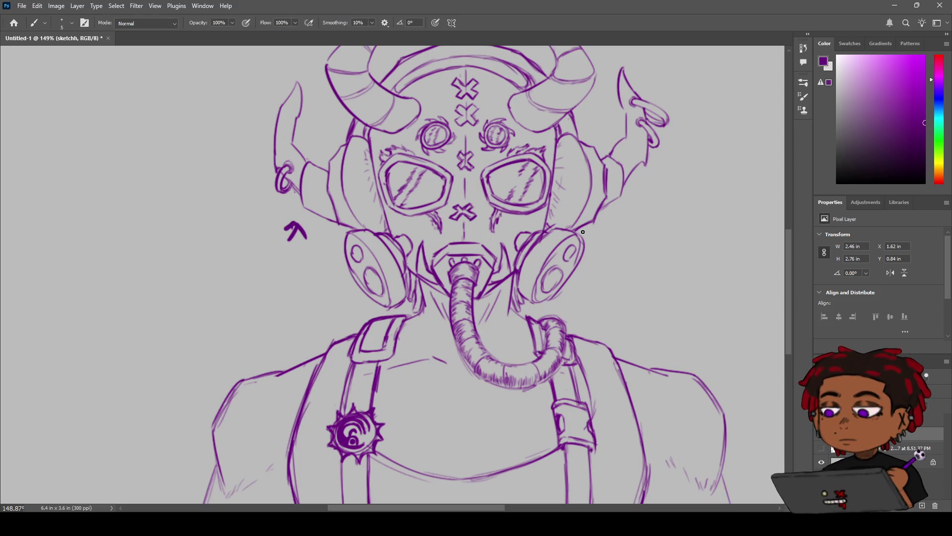
pyautogui.moveTo(619, 216); pyautogui.dragTo(629, 235)
pyautogui.hotkey('ctrl', 'z')
pyautogui.moveTo(602, 214); pyautogui.dragTo(605, 219)
pyautogui.hotkey('ctrl', 'z')
pyautogui.hotkey('ctrl', 'z')
pyautogui.hotkey('ctrl', 'z')
pyautogui.press('h')
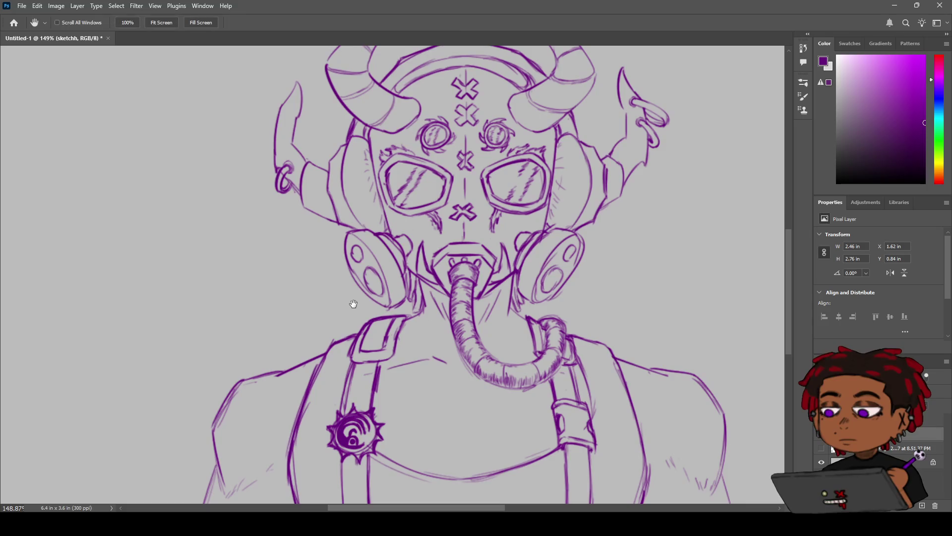
pyautogui.press('z')
pyautogui.moveTo(392, 270); pyautogui.dragTo(388, 272)
pyautogui.scroll(3, 388, 272)
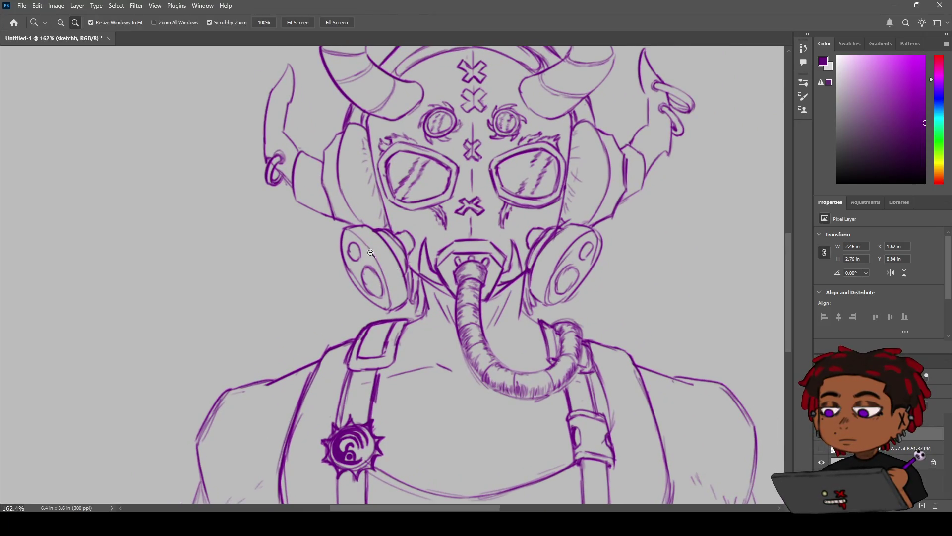
pyautogui.scroll(-3, 372, 260)
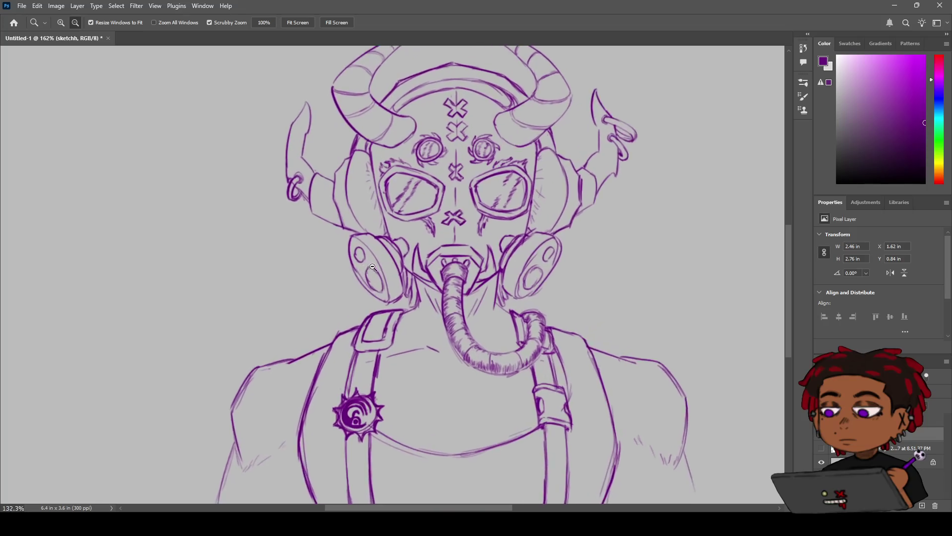
pyautogui.moveTo(373, 268); pyautogui.dragTo(383, 266)
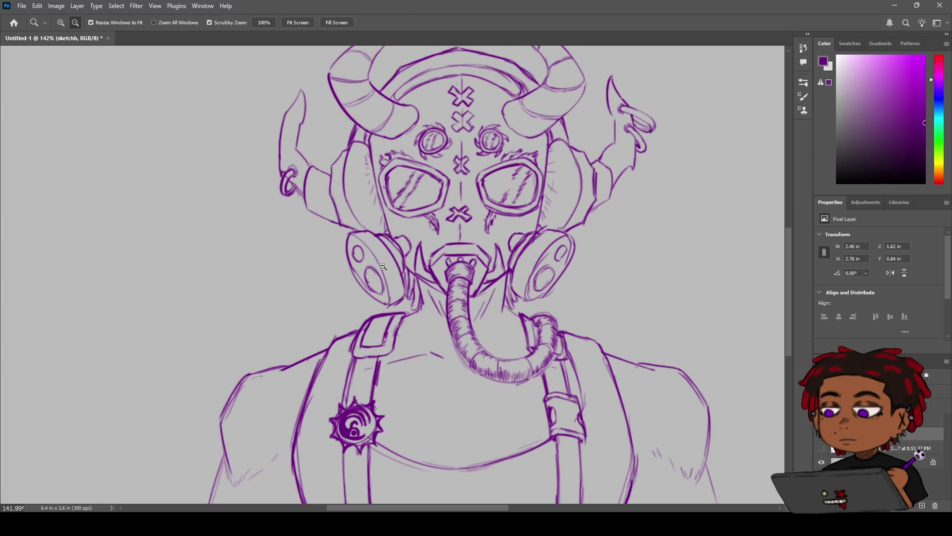
pyautogui.press('b')
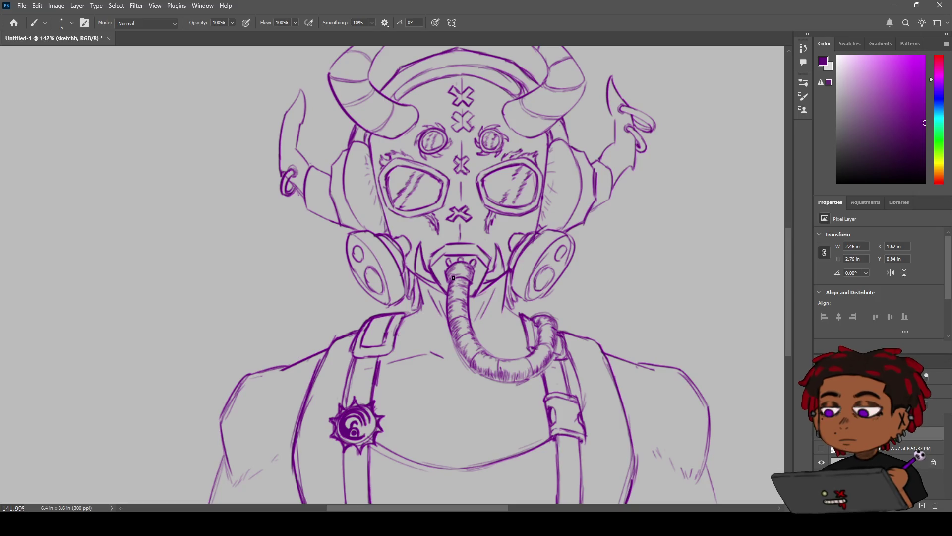
pyautogui.press('z')
pyautogui.moveTo(453, 278)
pyautogui.mouseDown()
pyautogui.moveTo(471, 259)
pyautogui.moveTo(208, 499)
pyautogui.mouseUp()
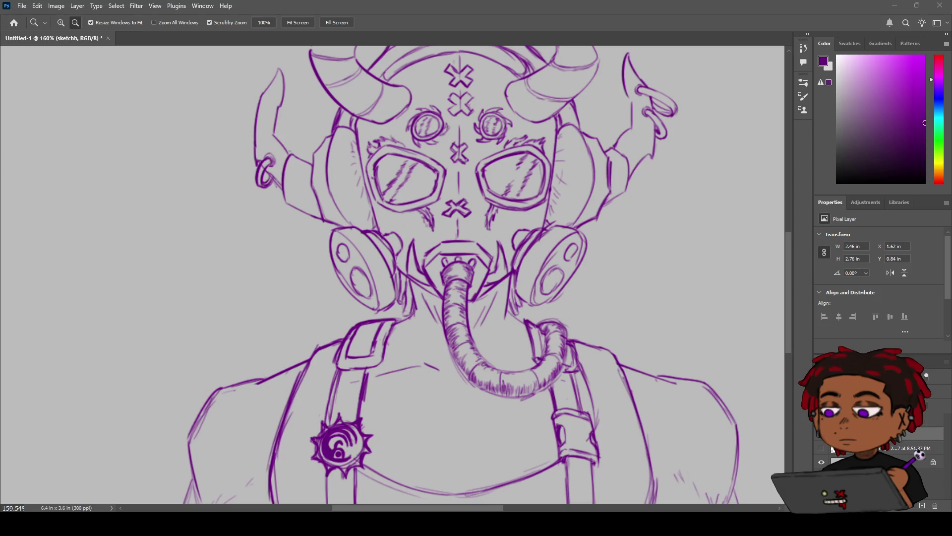
# Step: Draw the lower-left torso edge and extend the left arm outline toward the page bottom
pyautogui.moveTo(464, 236); pyautogui.dragTo(432, 239)
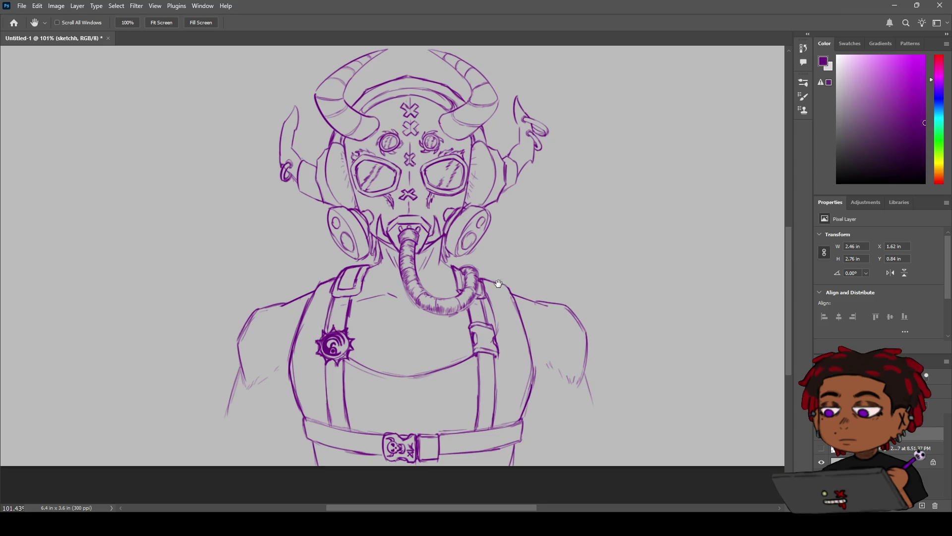
pyautogui.press('b')
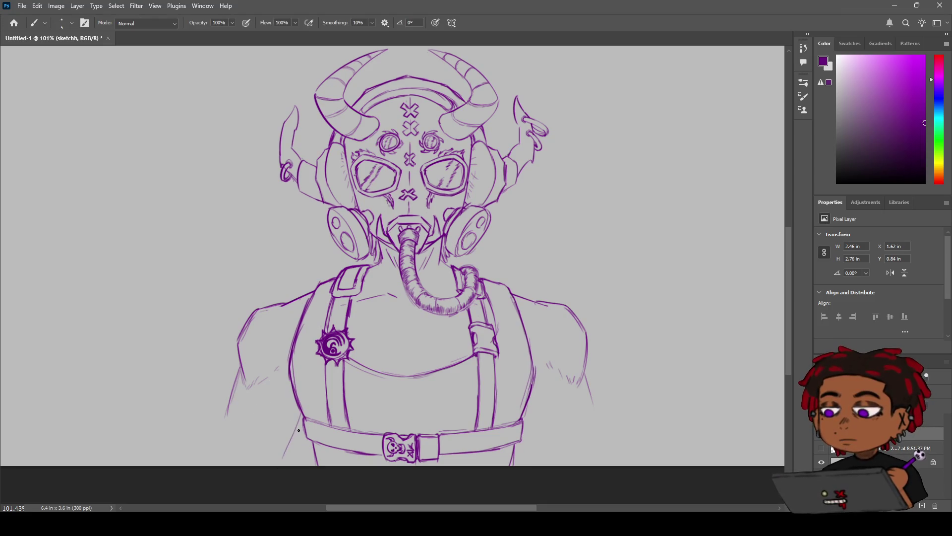
pyautogui.moveTo(291, 464); pyautogui.dragTo(303, 433)
pyautogui.moveTo(240, 382); pyautogui.dragTo(231, 461)
pyautogui.hotkey('ctrl', 'z')
pyautogui.hotkey('ctrl', 'z')
pyautogui.moveTo(229, 403); pyautogui.dragTo(221, 461)
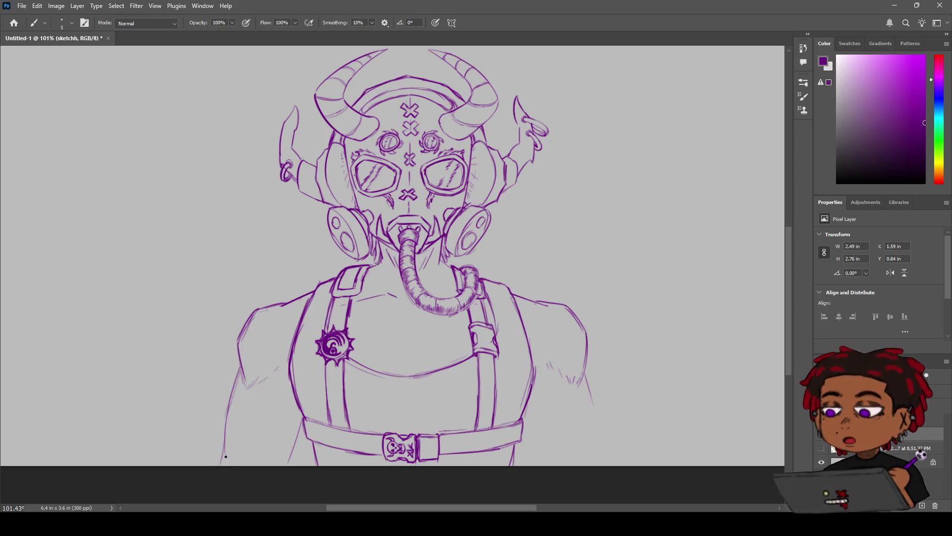
pyautogui.hotkey('ctrl', 'z')
pyautogui.moveTo(229, 413); pyautogui.dragTo(223, 478)
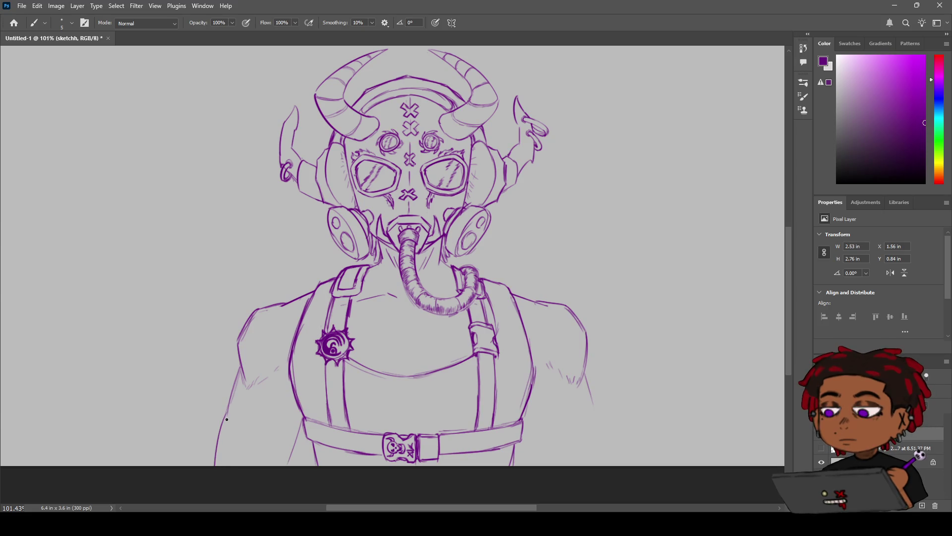
pyautogui.hotkey('ctrl', 'z')
# Step: Redraw the right torso outline line, settling on a darker stroke
pyautogui.press('z')
pyautogui.moveTo(303, 417)
pyautogui.mouseDown()
pyautogui.moveTo(318, 374)
pyautogui.moveTo(347, 375)
pyautogui.mouseUp()
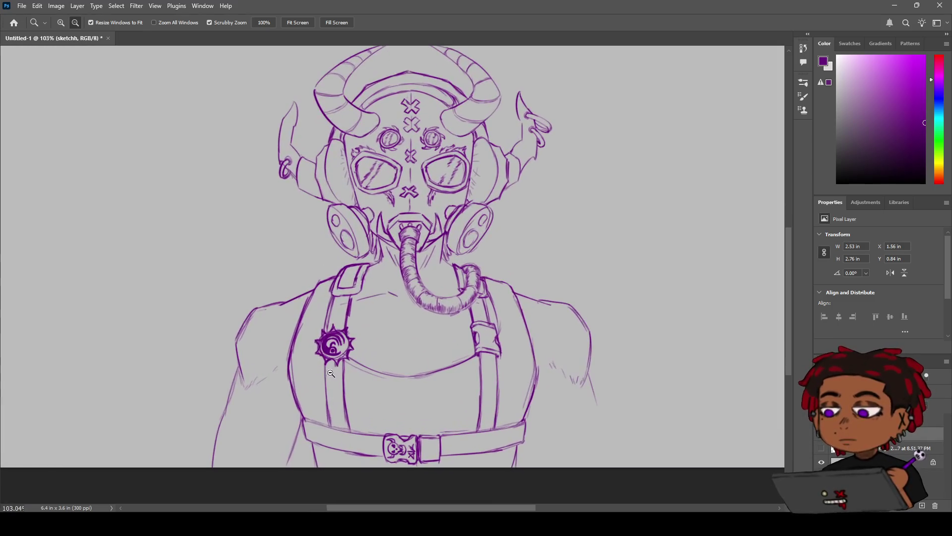
pyautogui.press('b')
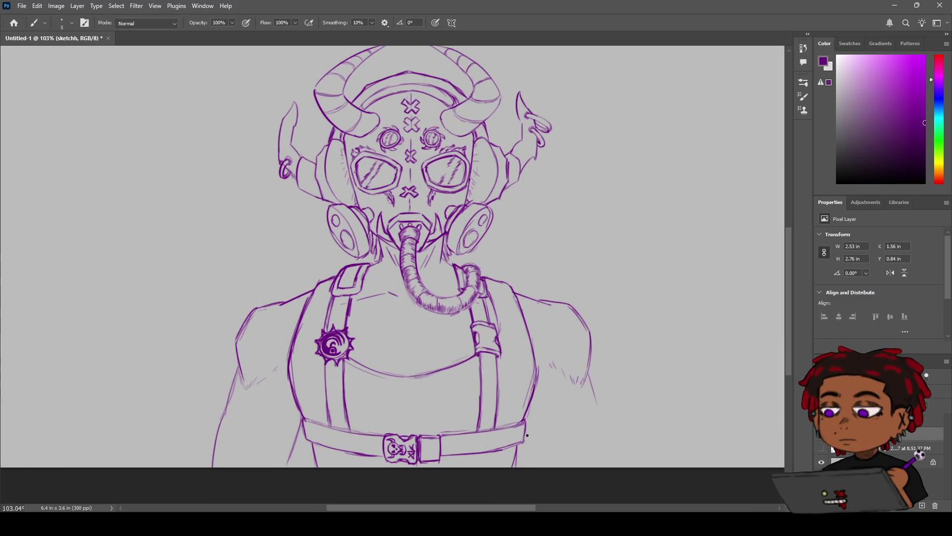
pyautogui.moveTo(527, 418); pyautogui.dragTo(548, 465)
pyautogui.hotkey('ctrl', 'z')
pyautogui.moveTo(527, 419); pyautogui.dragTo(549, 466)
pyautogui.moveTo(527, 416); pyautogui.dragTo(548, 467)
# Step: Extend the right arm outline down to the canvas bottom and add the right torso side above the belt
pyautogui.press('space')
pyautogui.moveTo(553, 414); pyautogui.dragTo(461, 376)
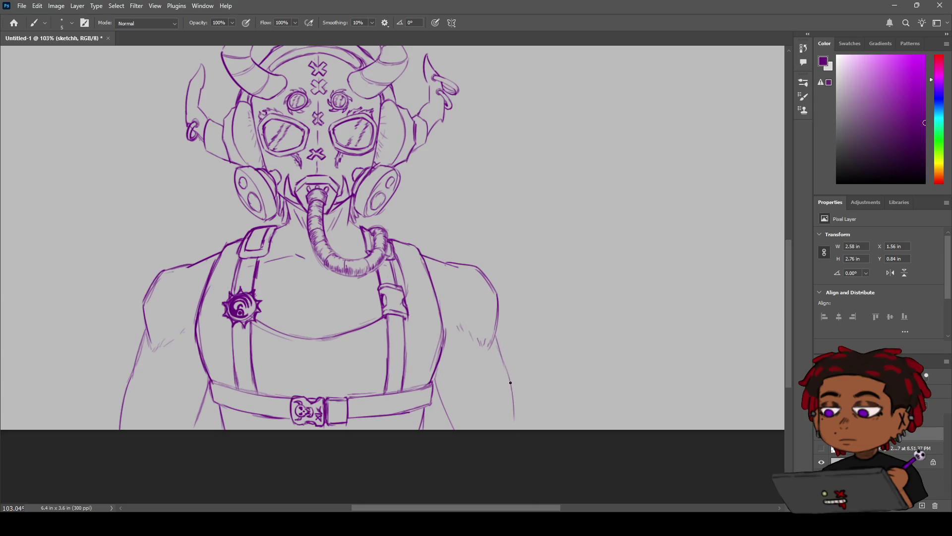
pyautogui.moveTo(498, 345); pyautogui.dragTo(518, 422)
pyautogui.moveTo(513, 387); pyautogui.dragTo(522, 428)
pyautogui.moveTo(440, 399); pyautogui.dragTo(438, 383)
pyautogui.press('e')
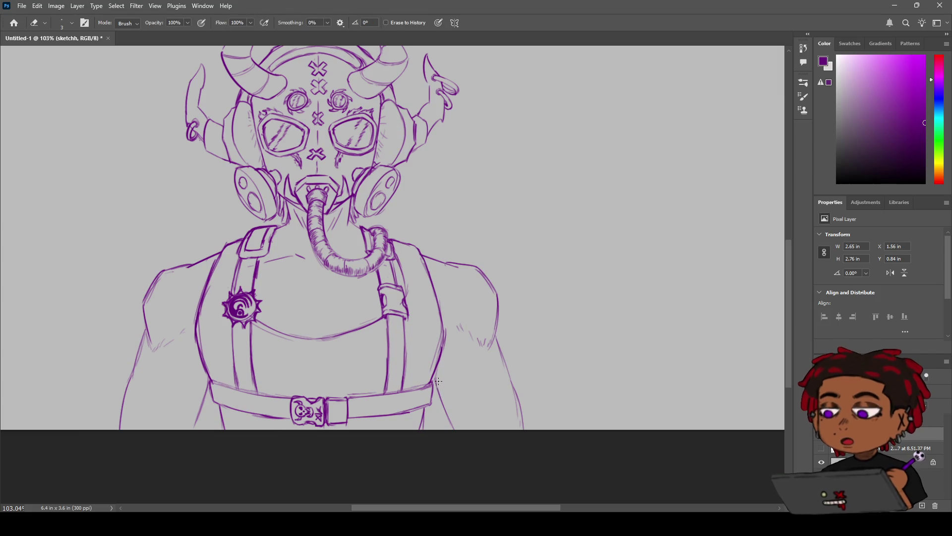
pyautogui.press('b')
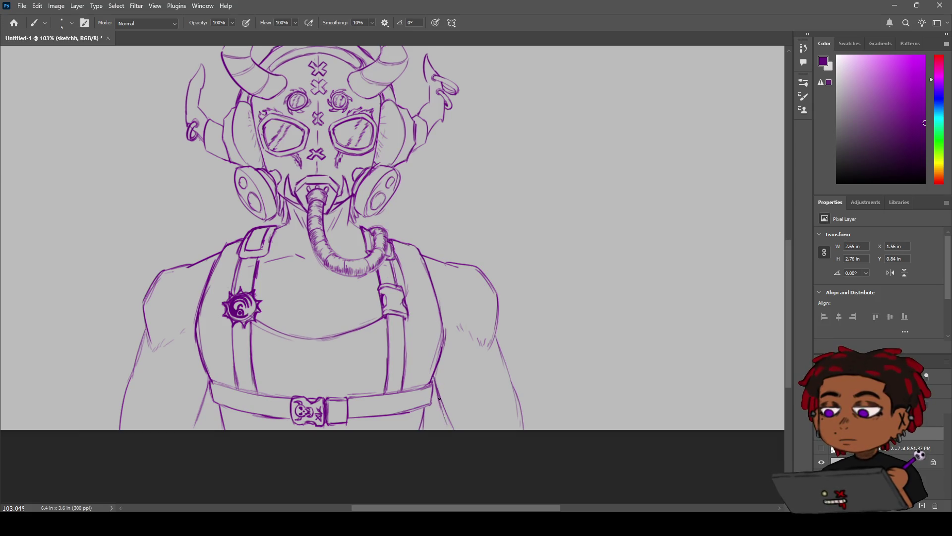
pyautogui.press('z')
pyautogui.moveTo(456, 325); pyautogui.dragTo(421, 330)
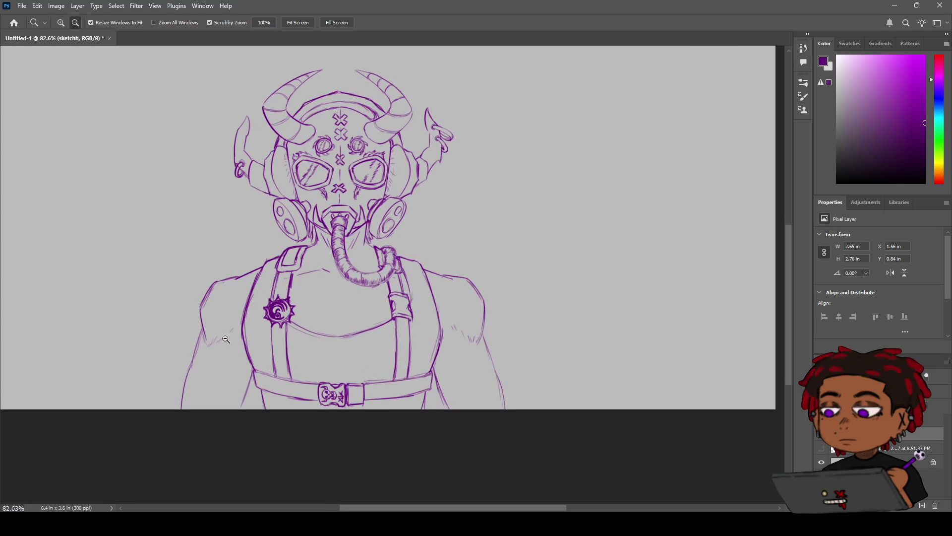
pyautogui.moveTo(348, 328); pyautogui.dragTo(368, 320)
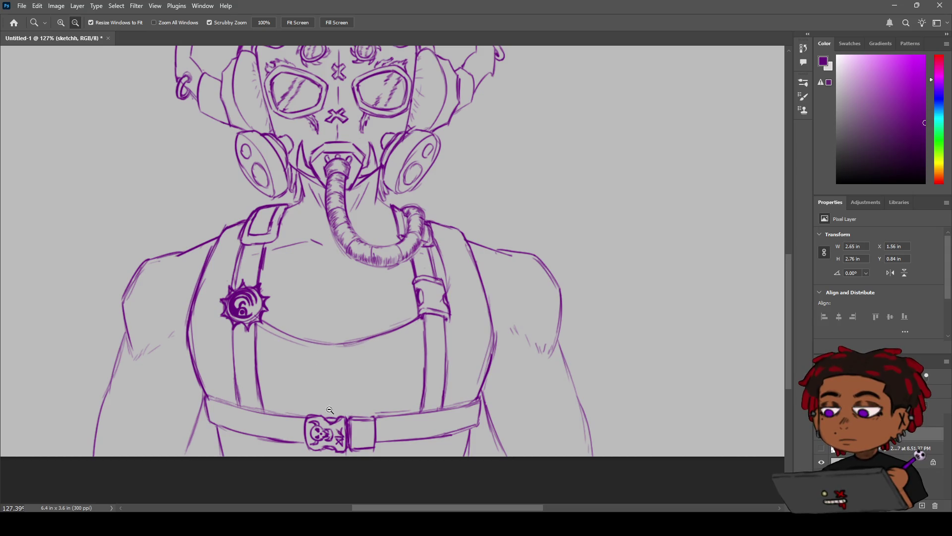
pyautogui.keyDown('alt'); pyautogui.click(385, 289); pyautogui.keyUp('alt')
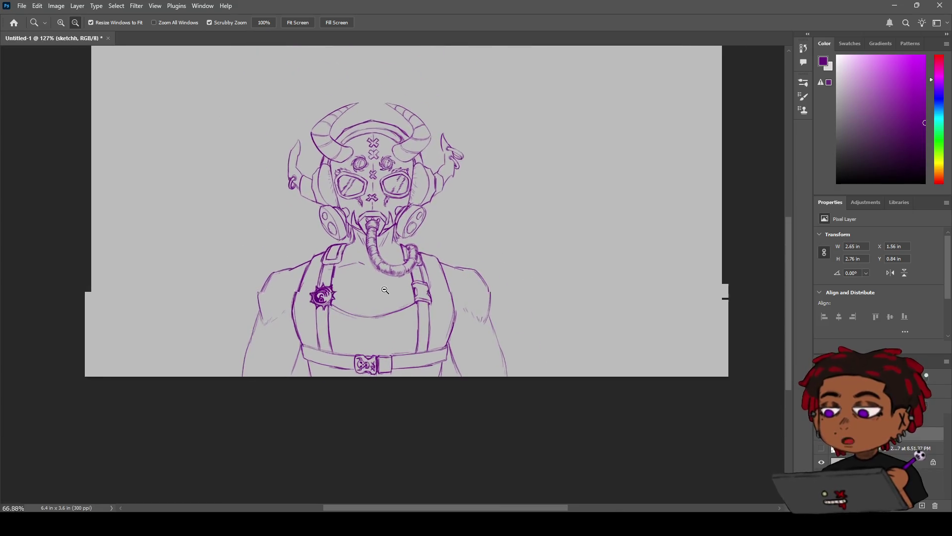
pyautogui.scroll(3, 385, 290)
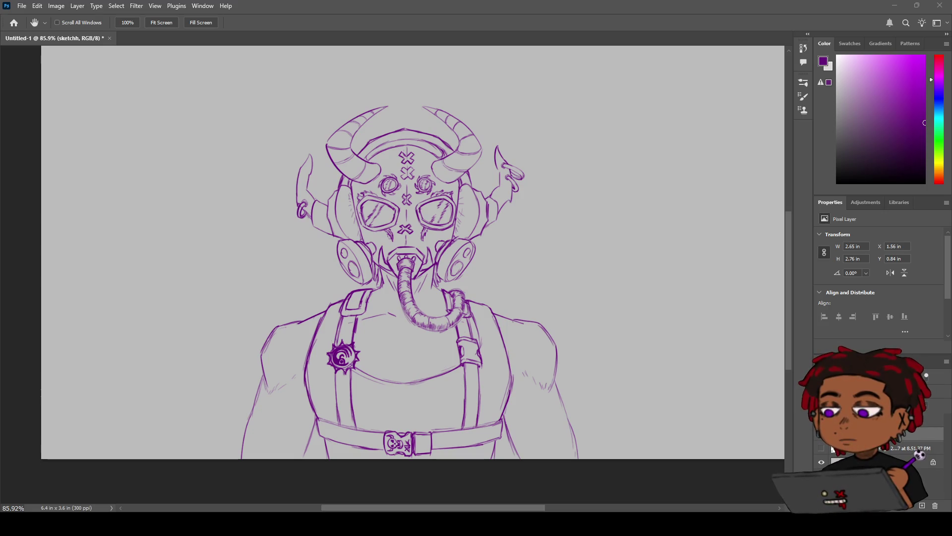
pyautogui.press('z')
pyautogui.scroll(5, 444, 318)
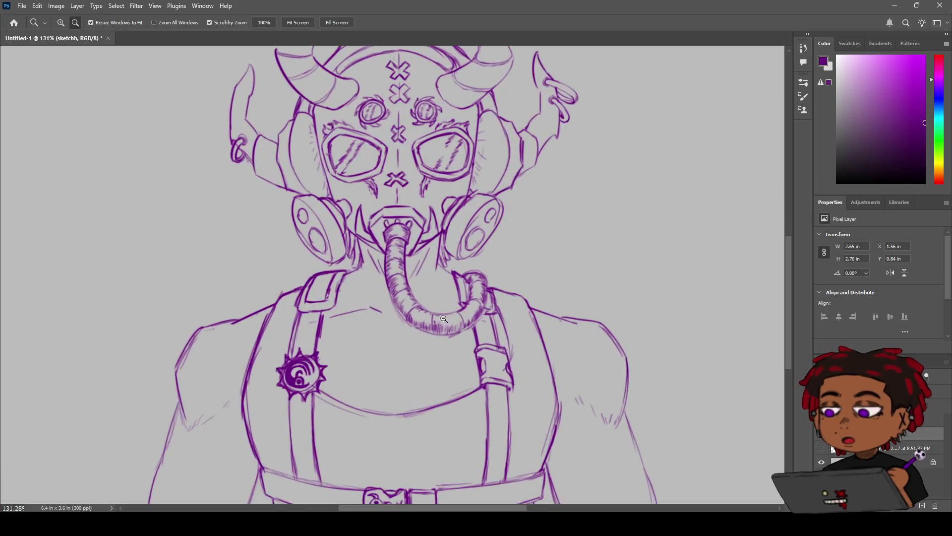
pyautogui.press('h')
pyautogui.scroll(-3, 313, 255)
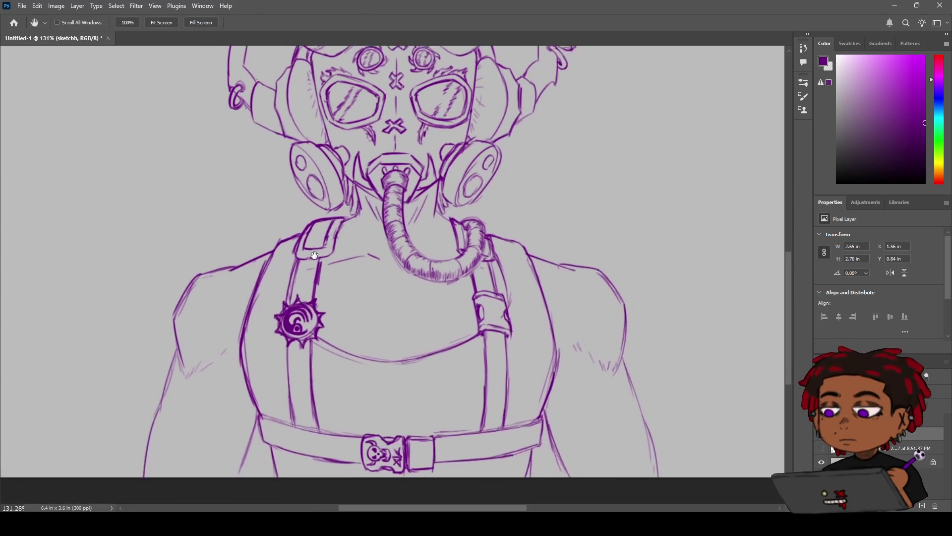
pyautogui.press('z')
pyautogui.scroll(-4, 315, 256)
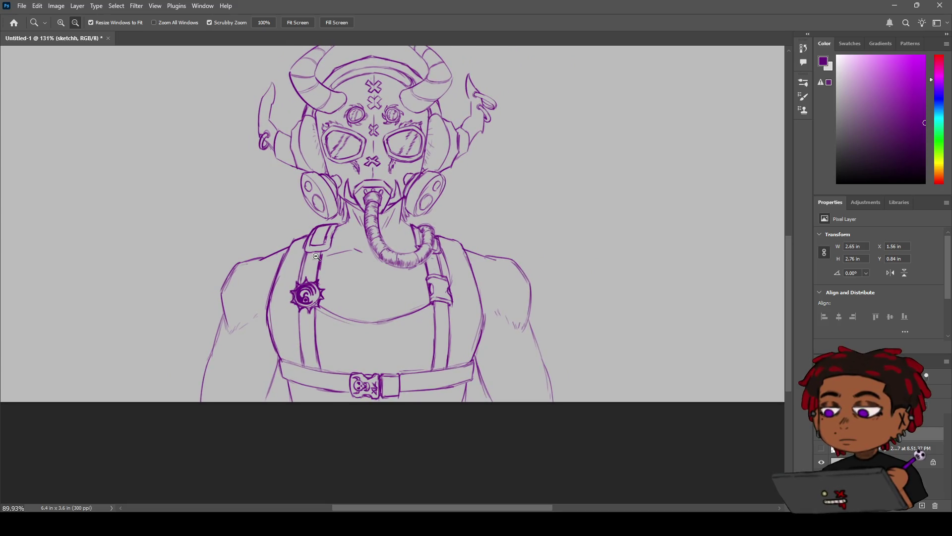
pyautogui.scroll(3, 317, 257)
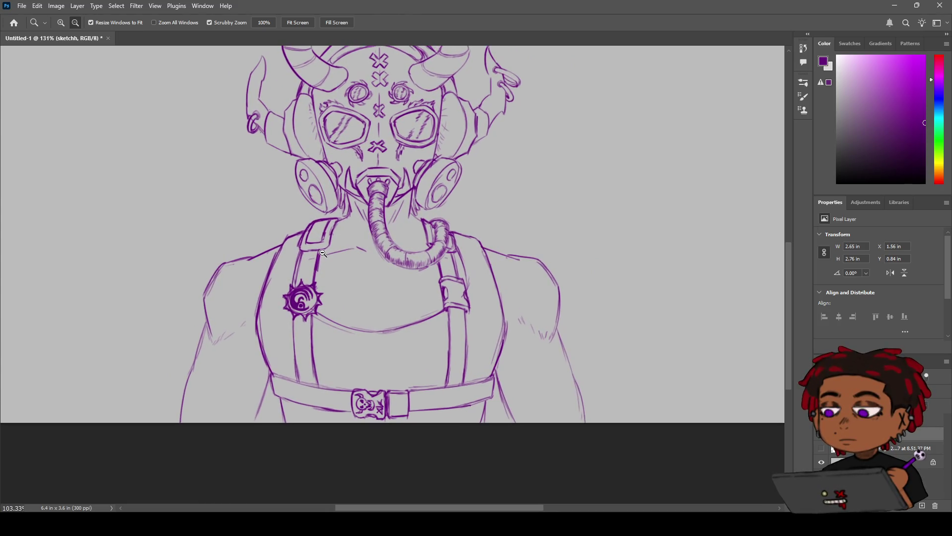
pyautogui.scroll(-1, 322, 253)
pyautogui.press('h')
pyautogui.moveTo(323, 253); pyautogui.dragTo(342, 279)
# Step: Erase the stray lines beside both ends of the belt with a size 13 eraser
pyautogui.press('e')
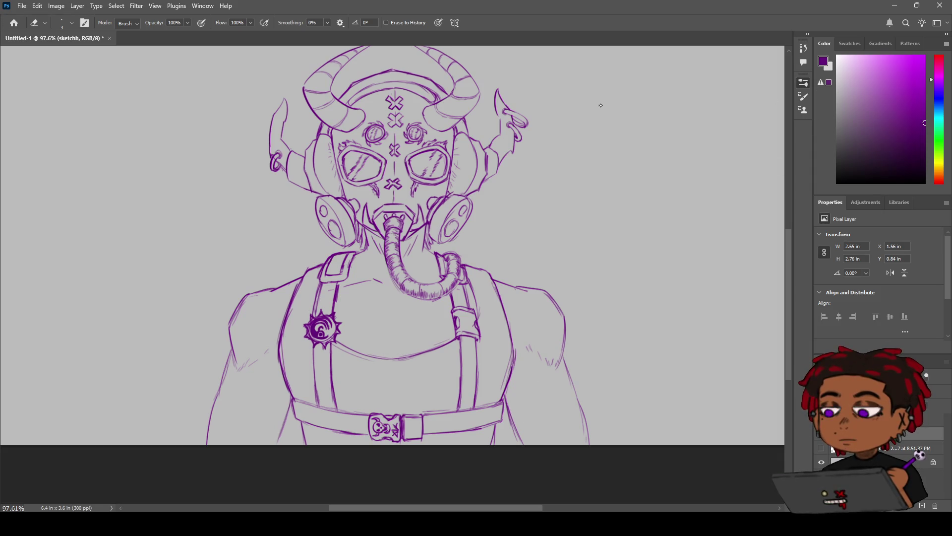
pyautogui.press('[')
pyautogui.press('[')
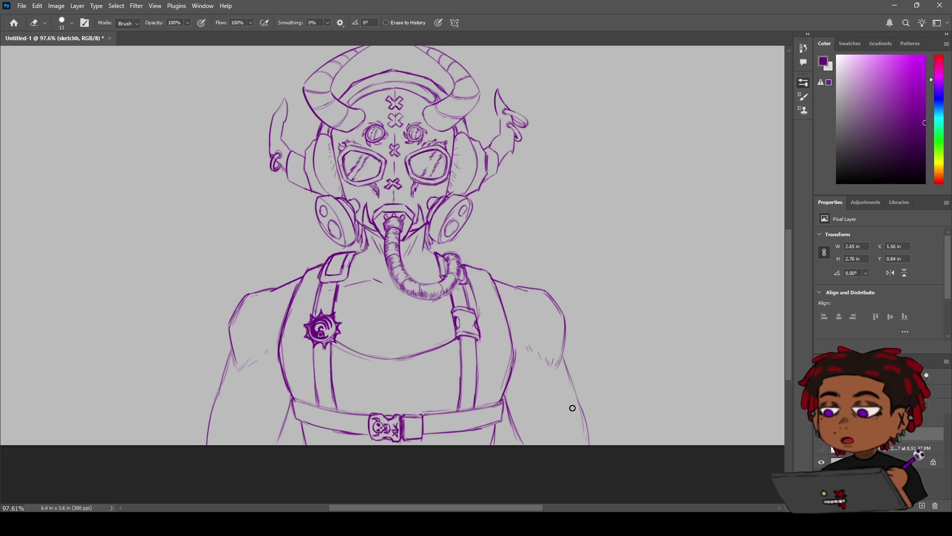
pyautogui.moveTo(526, 444); pyautogui.dragTo(509, 408)
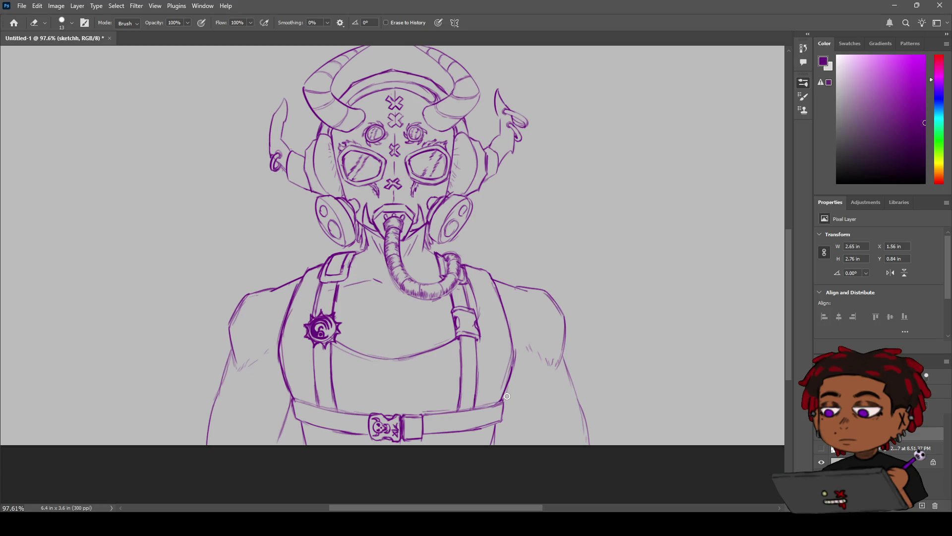
pyautogui.moveTo(279, 432); pyautogui.dragTo(286, 410)
pyautogui.press('b')
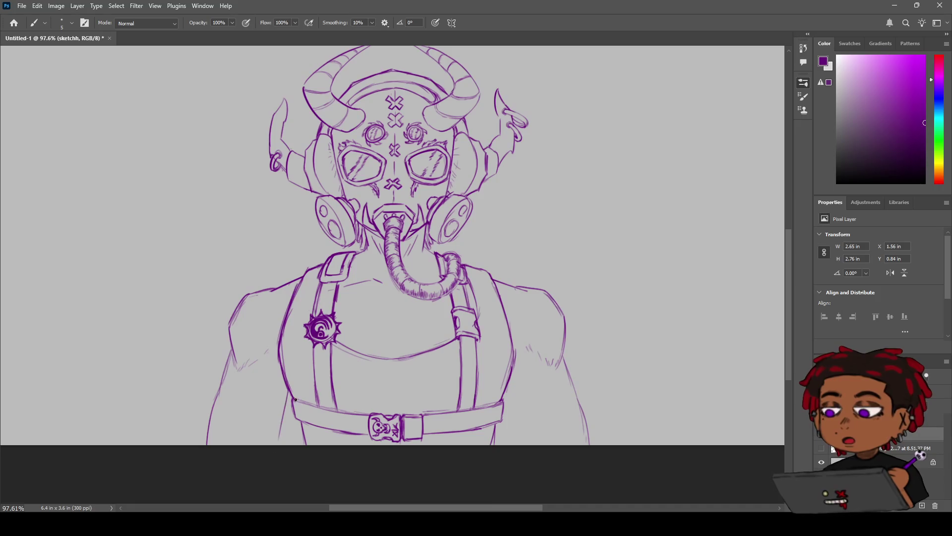
pyautogui.hotkey('ctrl', 'z')
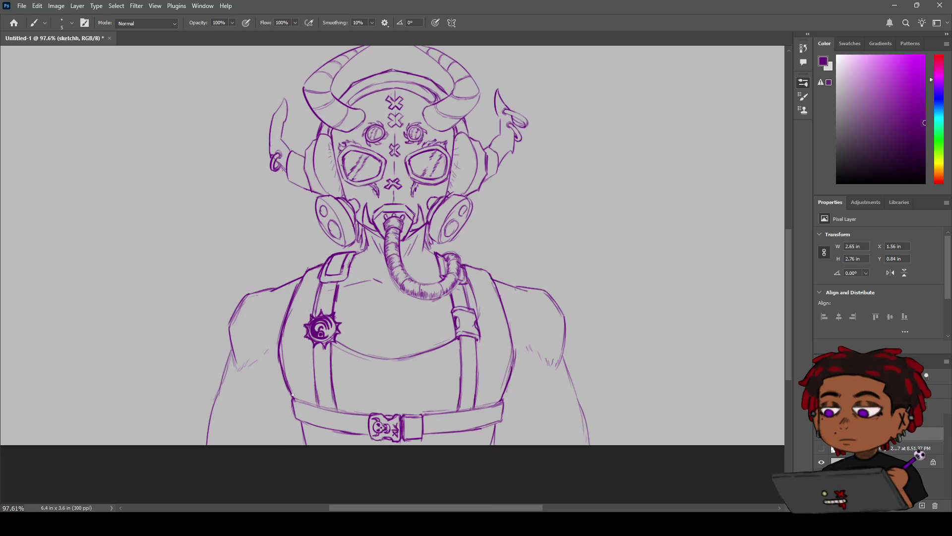
pyautogui.press('e')
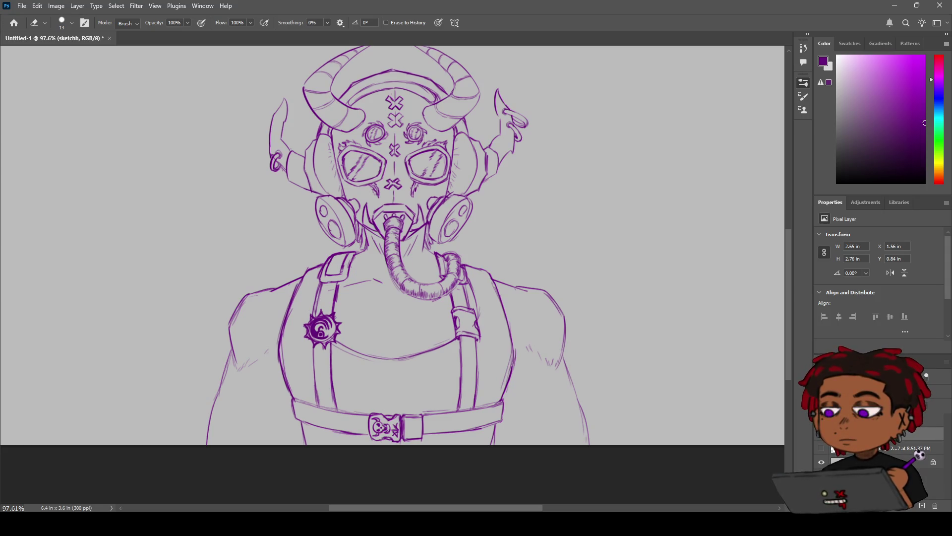
# Step: Redraw the right and left side edges of the torso
pyautogui.press('z')
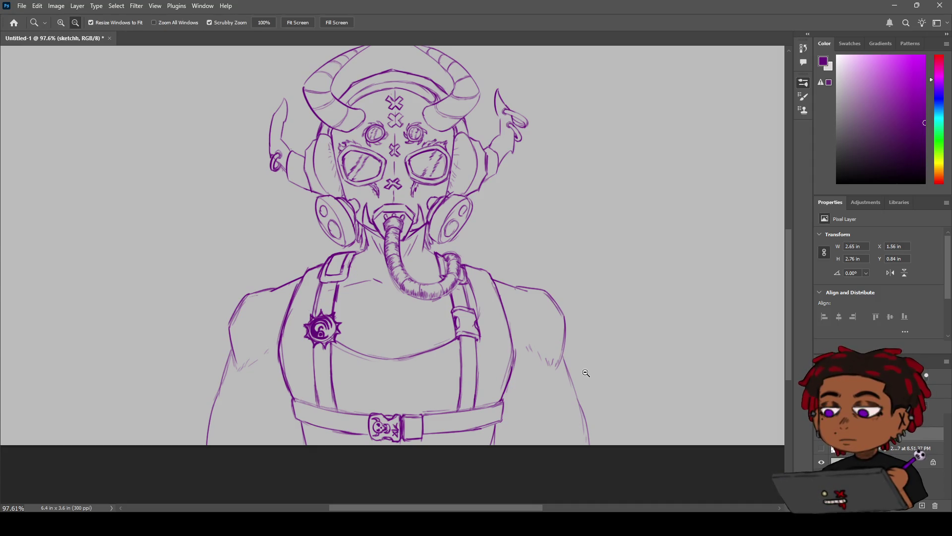
pyautogui.click(548, 375)
pyautogui.press('b')
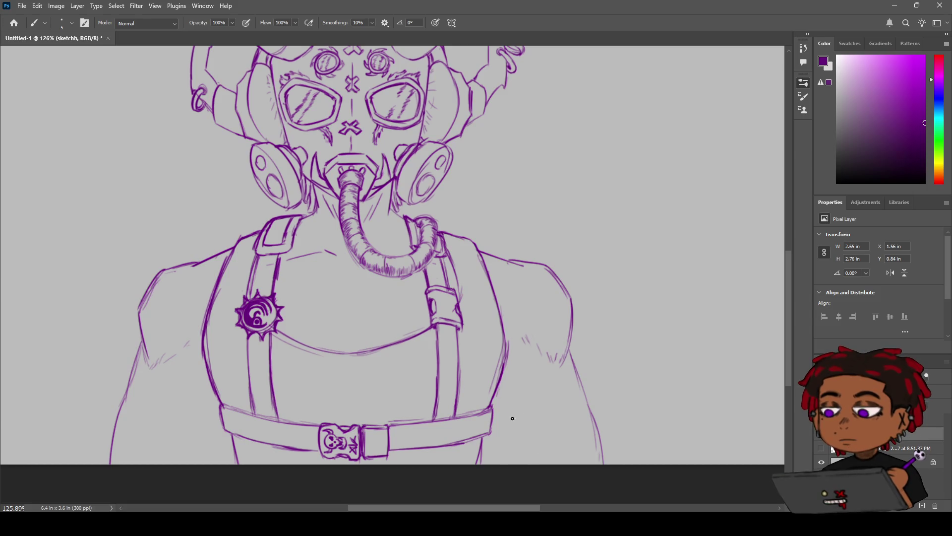
pyautogui.moveTo(502, 386); pyautogui.dragTo(520, 439)
pyautogui.moveTo(215, 393); pyautogui.dragTo(208, 461)
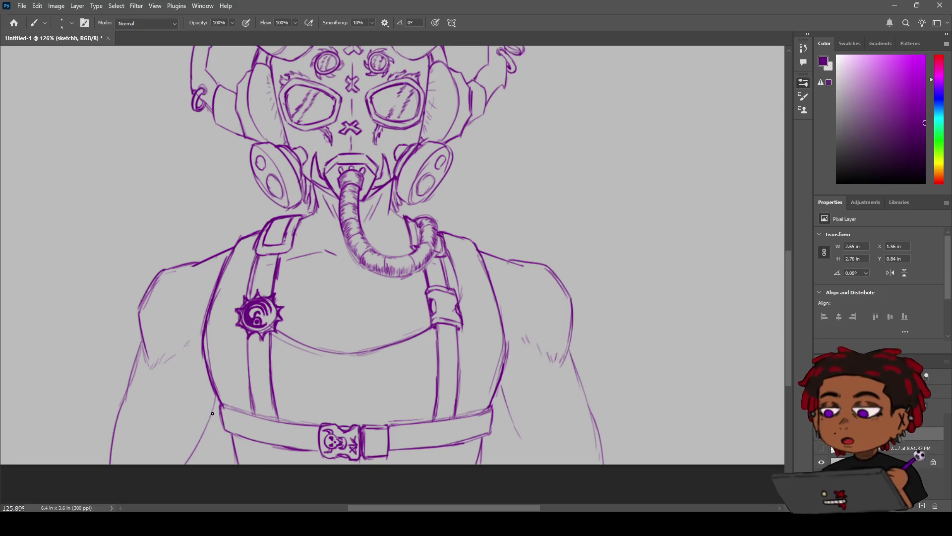
pyautogui.press('z')
pyautogui.moveTo(217, 426); pyautogui.dragTo(223, 401)
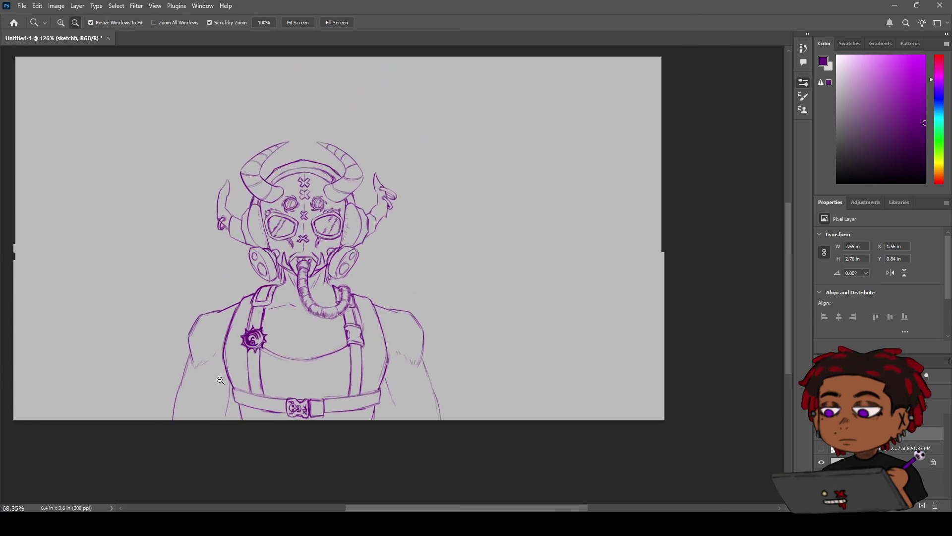
pyautogui.press('b')
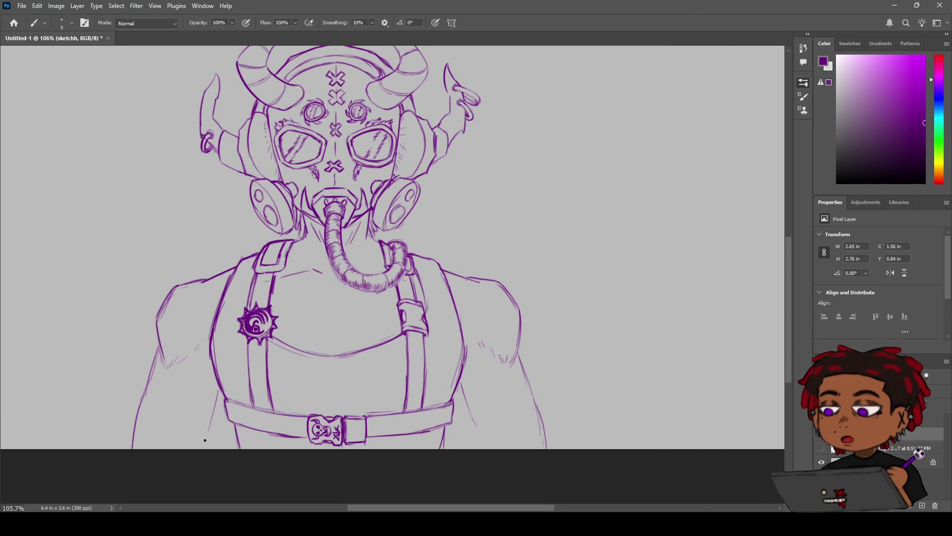
pyautogui.moveTo(203, 444); pyautogui.dragTo(223, 402)
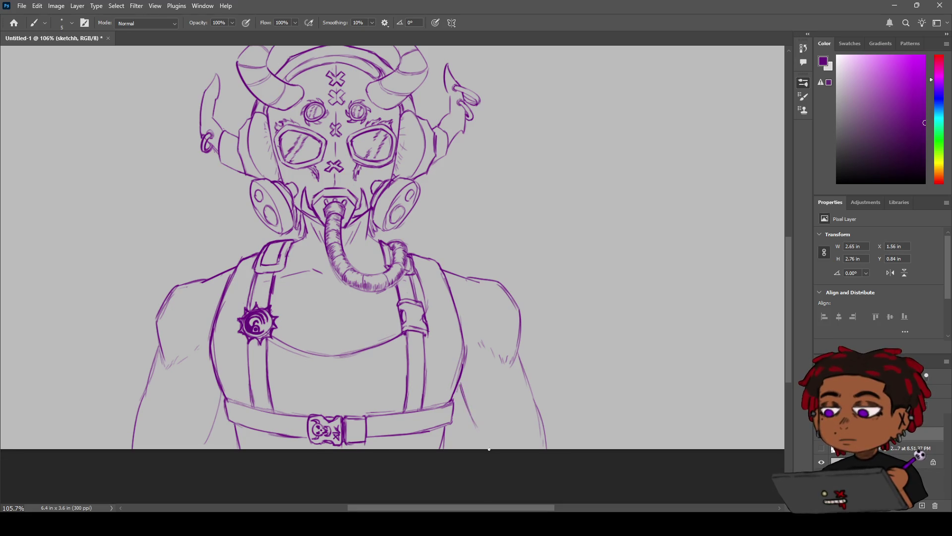
# Step: Zoom and pan back to a close view of the gas mask
pyautogui.press('z')
pyautogui.moveTo(470, 412)
pyautogui.mouseDown()
pyautogui.moveTo(445, 390)
pyautogui.moveTo(473, 382)
pyautogui.moveTo(462, 380)
pyautogui.mouseUp()
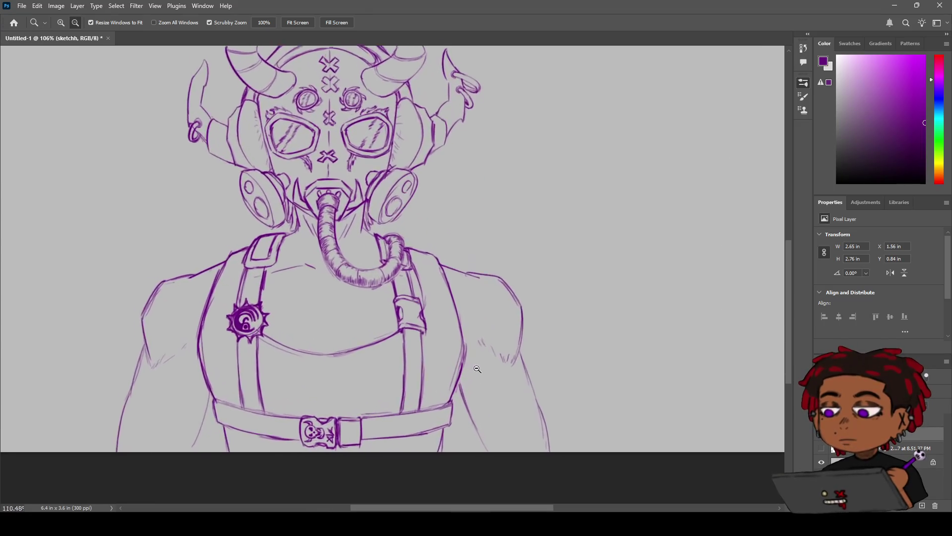
pyautogui.moveTo(461, 381); pyautogui.dragTo(469, 386)
pyautogui.moveTo(402, 404)
pyautogui.mouseDown()
pyautogui.moveTo(462, 367)
pyautogui.moveTo(451, 364)
pyautogui.mouseUp()
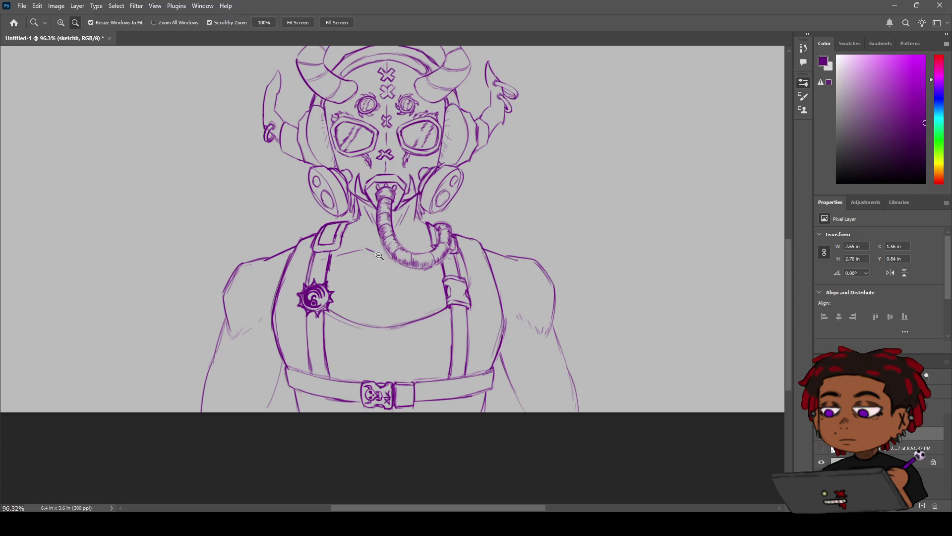
pyautogui.press('space')
pyautogui.moveTo(380, 256); pyautogui.dragTo(347, 320)
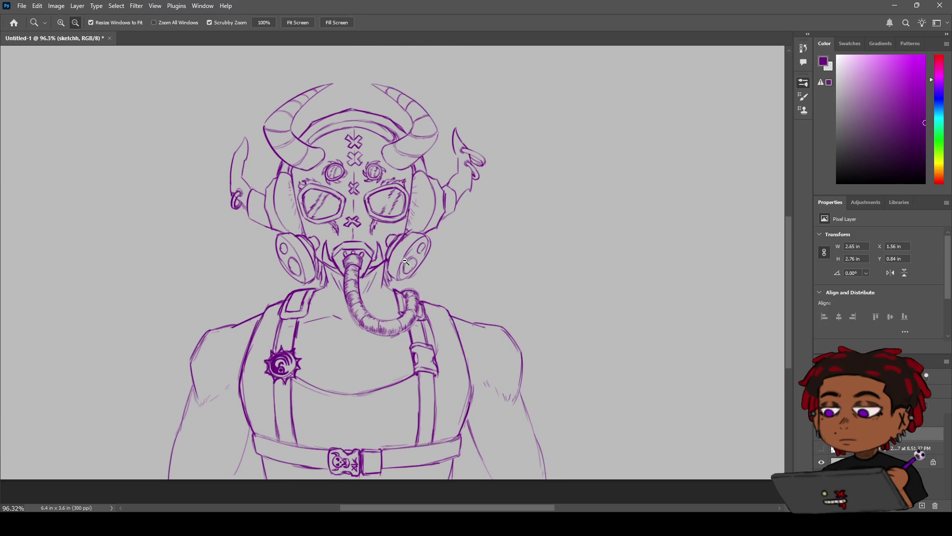
pyautogui.hotkey('ctrl', '+')
pyautogui.press('b')
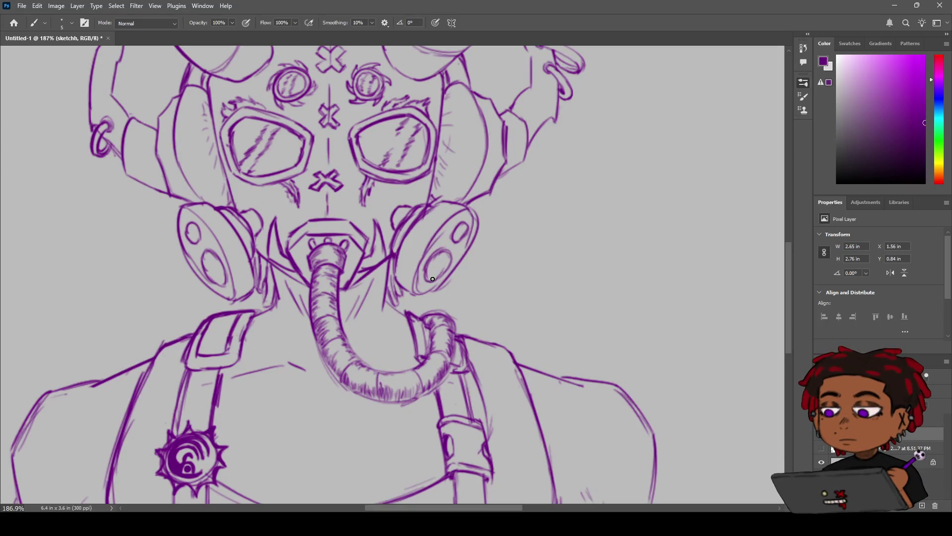
# Step: Hatch inside the right and left filter cartridge ovals at about 187% zoom
pyautogui.moveTo(431, 259)
pyautogui.mouseDown()
pyautogui.moveTo(437, 280)
pyautogui.moveTo(442, 263)
pyautogui.mouseUp()
pyautogui.moveTo(213, 251)
pyautogui.mouseDown()
pyautogui.moveTo(205, 265)
pyautogui.moveTo(213, 281)
pyautogui.mouseUp()
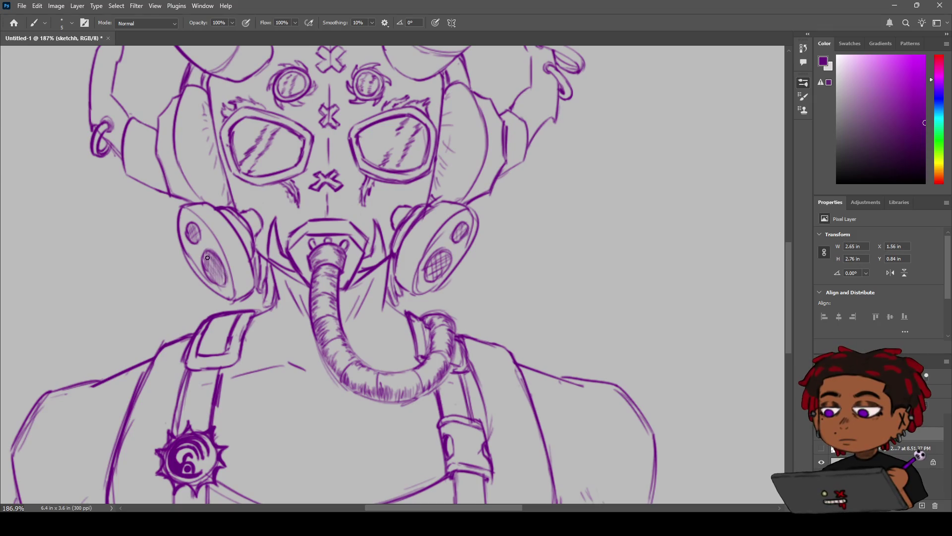
pyautogui.press('z')
pyautogui.moveTo(330, 265)
pyautogui.mouseDown()
pyautogui.moveTo(331, 254)
pyautogui.moveTo(316, 261)
pyautogui.mouseUp()
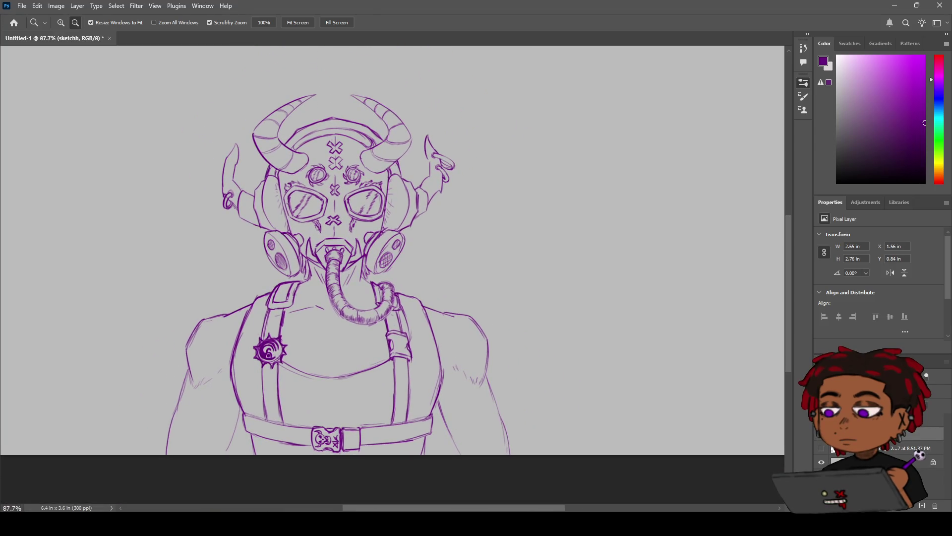
# Step: Show the pencil reference, toggle the purple line art to compare, and zoom onto the full-body figure
pyautogui.click(822, 449)
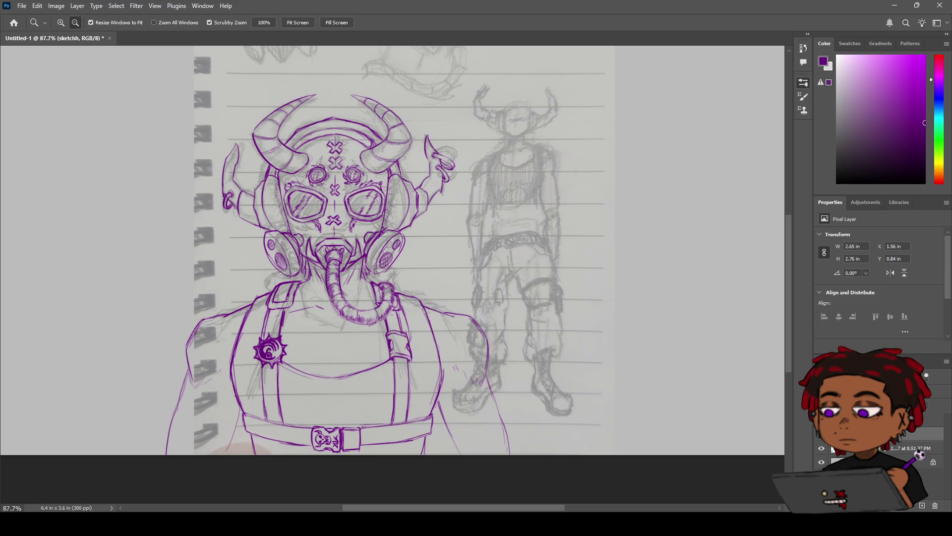
pyautogui.click(873, 420)
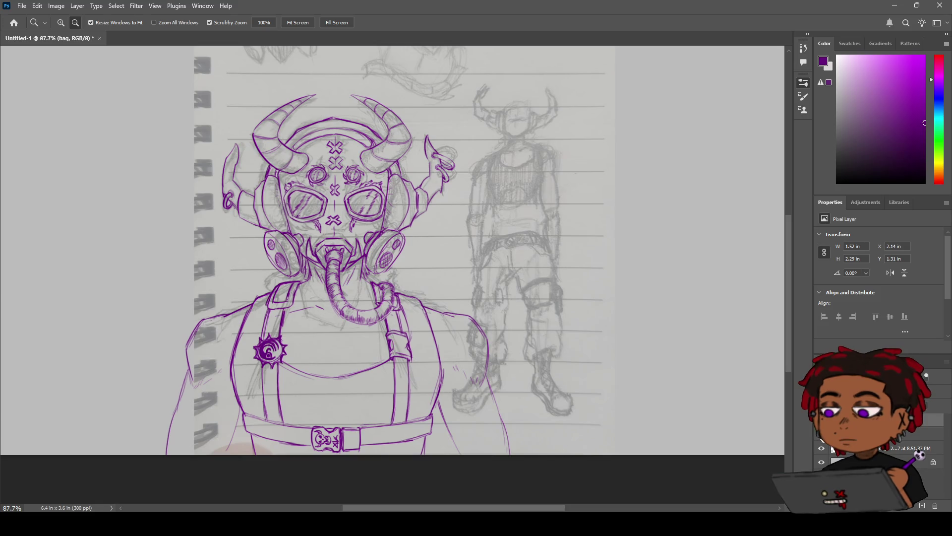
pyautogui.hotkey('ctrl', ',')
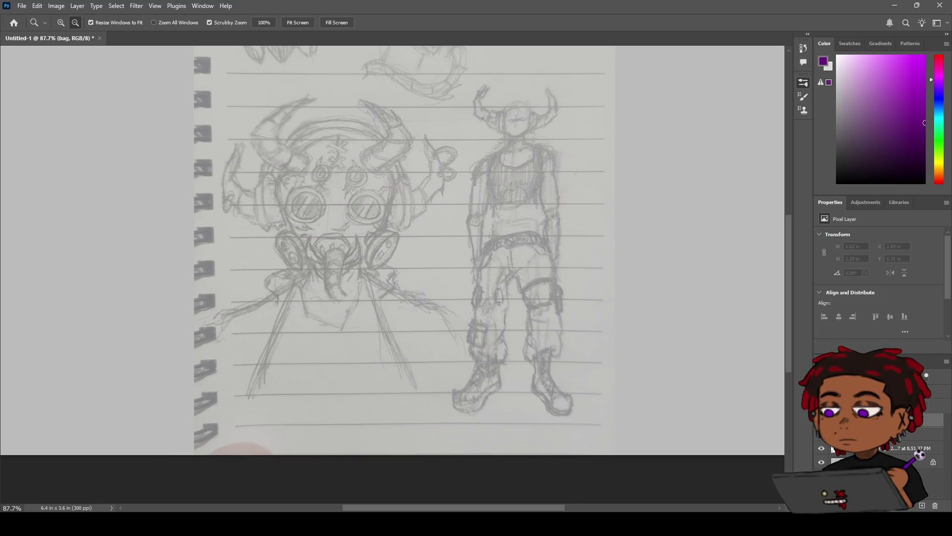
pyautogui.hotkey('ctrl', ',')
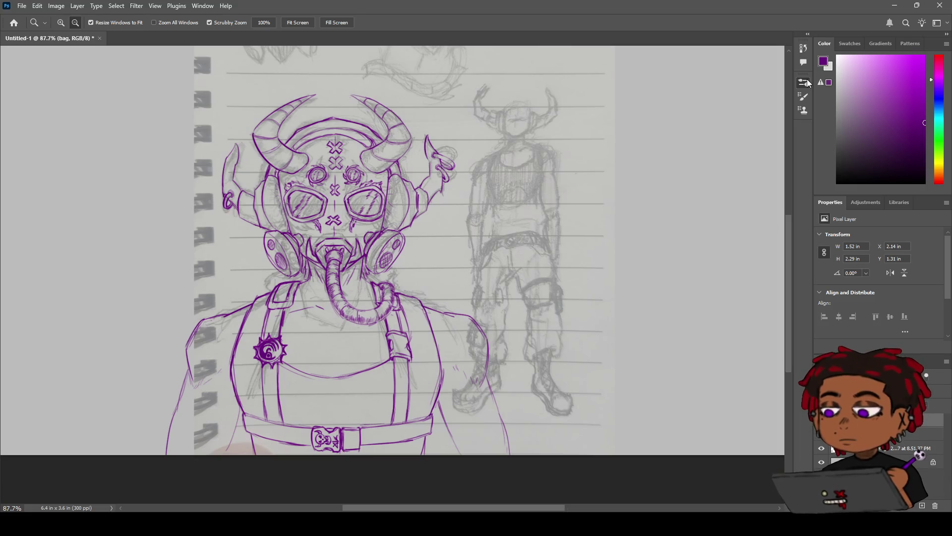
pyautogui.moveTo(603, 158)
pyautogui.mouseDown()
pyautogui.moveTo(604, 139)
pyautogui.moveTo(577, 187)
pyautogui.mouseUp()
# Step: Try drawing a head circle on the figure, then undo the attempts
pyautogui.press('h')
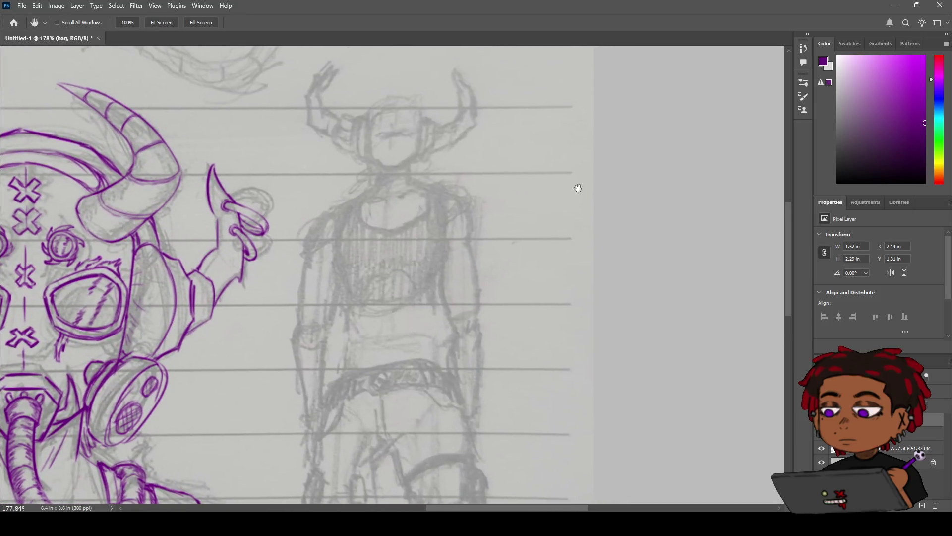
pyautogui.press('b')
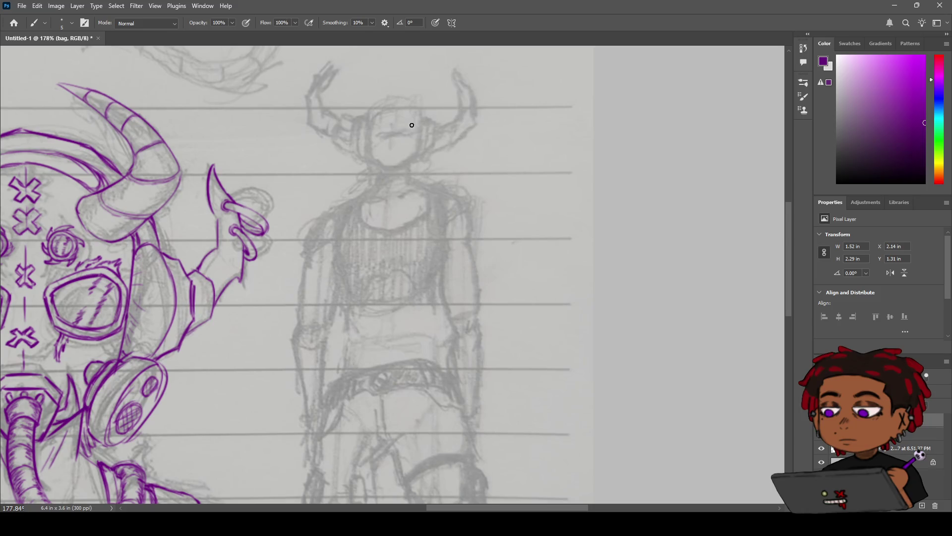
pyautogui.hotkey('ctrl', 'z')
pyautogui.moveTo(375, 112)
pyautogui.mouseDown()
pyautogui.moveTo(397, 148)
pyautogui.moveTo(412, 108)
pyautogui.moveTo(397, 149)
pyautogui.mouseUp()
pyautogui.hotkey('ctrl', 'z')
pyautogui.hotkey('ctrl', 'z')
pyautogui.moveTo(404, 111)
pyautogui.mouseDown()
pyautogui.moveTo(378, 127)
pyautogui.moveTo(405, 110)
pyautogui.moveTo(429, 118)
pyautogui.mouseUp()
pyautogui.hotkey('ctrl', 'z')
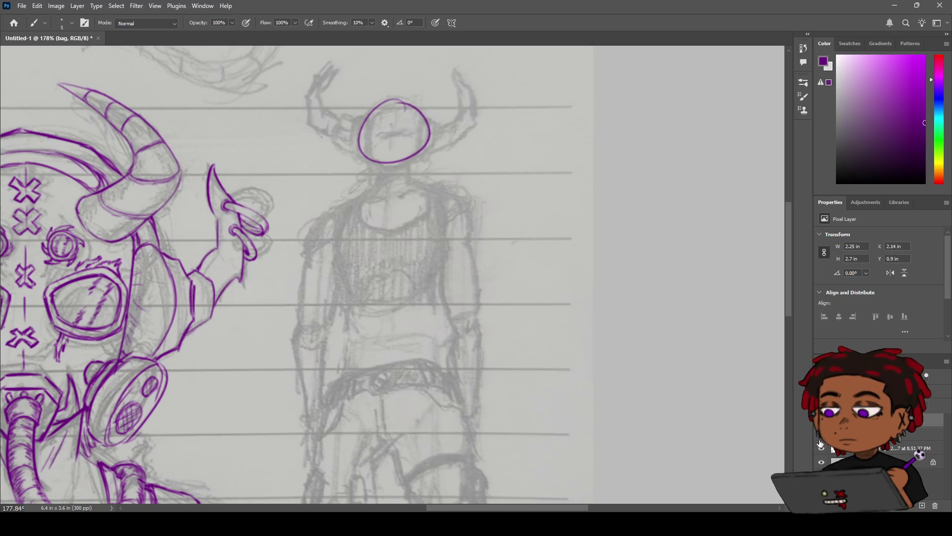
# Step: Hide the line art, erase the leftover trial ellipse, and select the big character layer
pyautogui.hotkey('ctrl', ',')
pyautogui.hotkey('ctrl', ',')
pyautogui.press('e')
pyautogui.moveTo(432, 134)
pyautogui.mouseDown()
pyautogui.moveTo(353, 149)
pyautogui.moveTo(384, 118)
pyautogui.mouseUp()
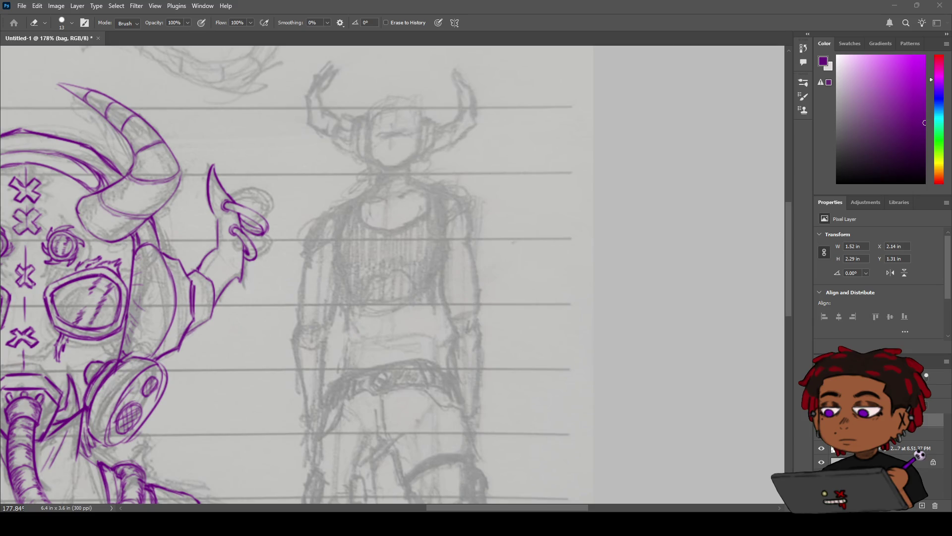
pyautogui.click(853, 434)
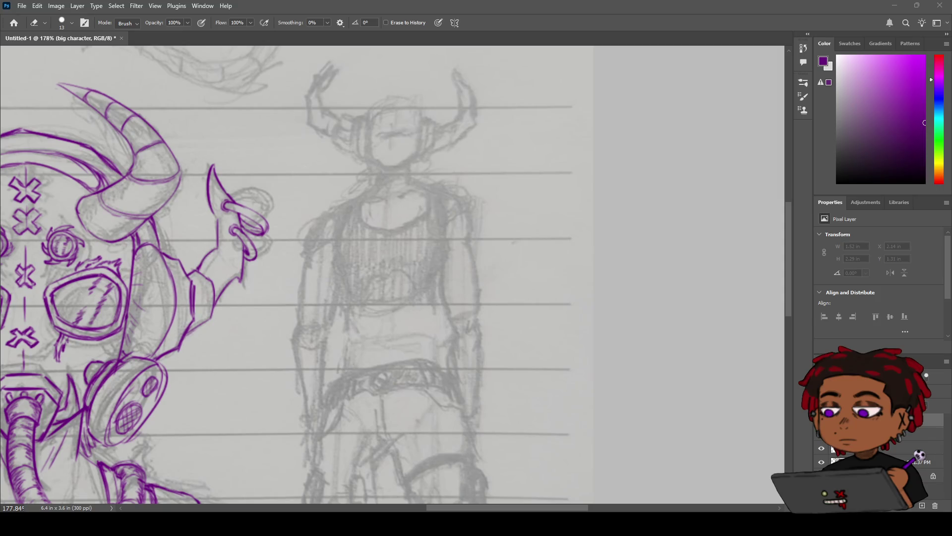
# Step: Hide the purple line-art layer after toggling it to compare
pyautogui.press('b')
pyautogui.click(823, 449)
pyautogui.click(823, 449)
pyautogui.click(820, 444)
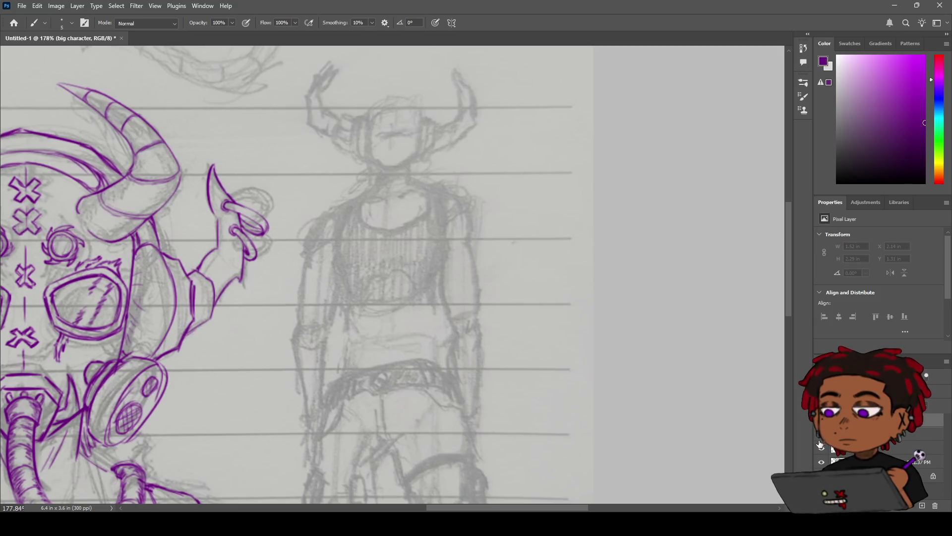
pyautogui.click(820, 446)
pyautogui.click(821, 447)
pyautogui.click(824, 446)
pyautogui.click(822, 447)
# Step: Draw an ellipse around the figure's head
pyautogui.press('h')
pyautogui.moveTo(381, 184); pyautogui.dragTo(394, 233)
pyautogui.press('b')
pyautogui.moveTo(425, 159); pyautogui.dragTo(384, 197)
pyautogui.hotkey('ctrl', 'z')
pyautogui.moveTo(424, 157)
pyautogui.mouseDown()
pyautogui.moveTo(423, 175)
pyautogui.moveTo(436, 180)
pyautogui.mouseUp()
pyautogui.hotkey('ctrl', 'z')
pyautogui.hotkey('ctrl', 'z')
pyautogui.hotkey('ctrl', 'z')
pyautogui.hotkey('ctrl', 'z')
pyautogui.hotkey('ctrl', 'z')
pyautogui.moveTo(407, 151)
pyautogui.mouseDown()
pyautogui.moveTo(422, 180)
pyautogui.moveTo(406, 219)
pyautogui.moveTo(429, 208)
pyautogui.mouseUp()
# Step: Add the angled jaw and the head's right side, joining them at the chin
pyautogui.press('z')
pyautogui.press('b')
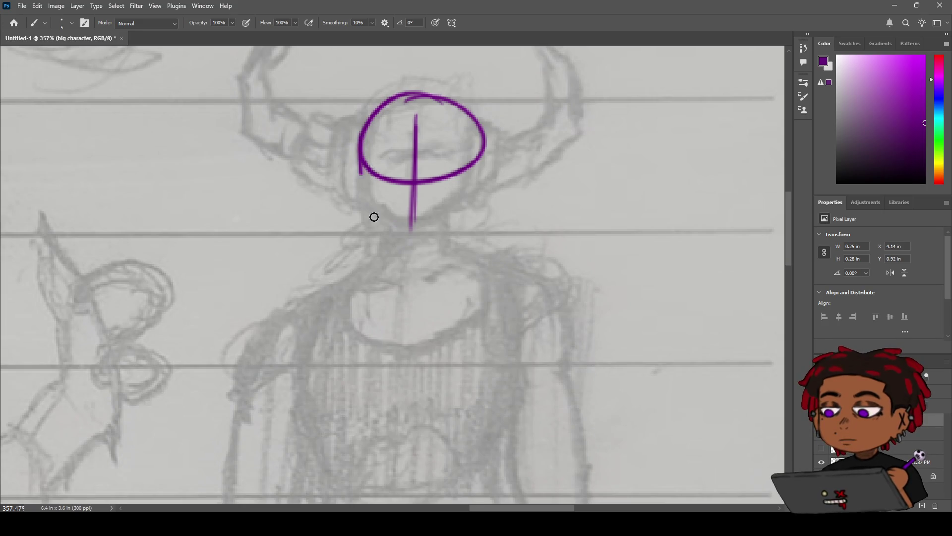
pyautogui.moveTo(364, 142)
pyautogui.mouseDown()
pyautogui.moveTo(412, 231)
pyautogui.moveTo(439, 224)
pyautogui.mouseUp()
pyautogui.hotkey('ctrl', 'z')
pyautogui.hotkey('ctrl', 'z')
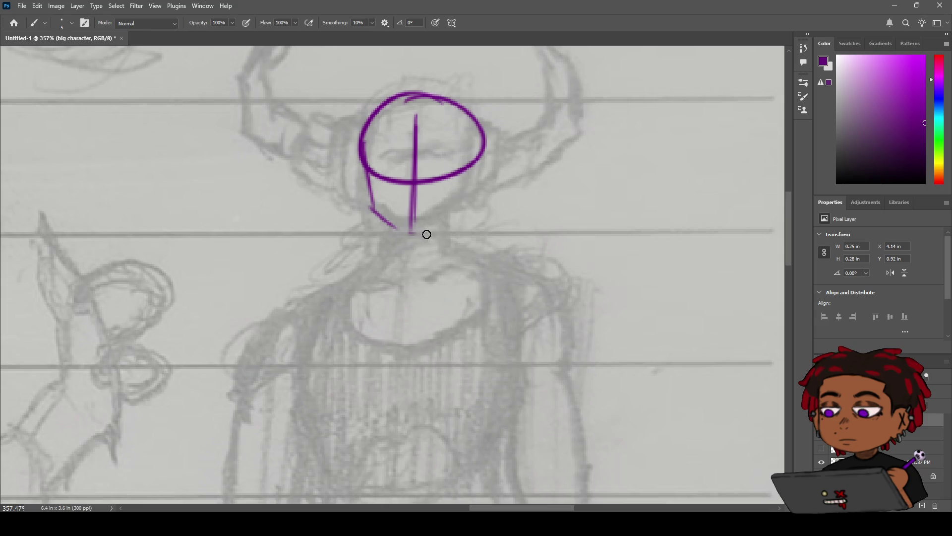
pyautogui.moveTo(424, 236); pyautogui.dragTo(446, 223)
pyautogui.moveTo(479, 134); pyautogui.dragTo(466, 205)
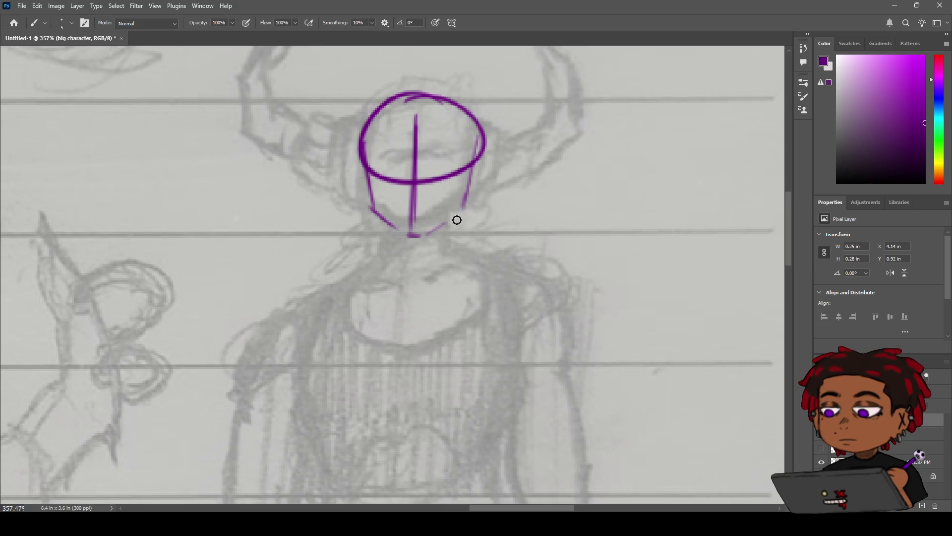
pyautogui.moveTo(431, 231); pyautogui.dragTo(462, 206)
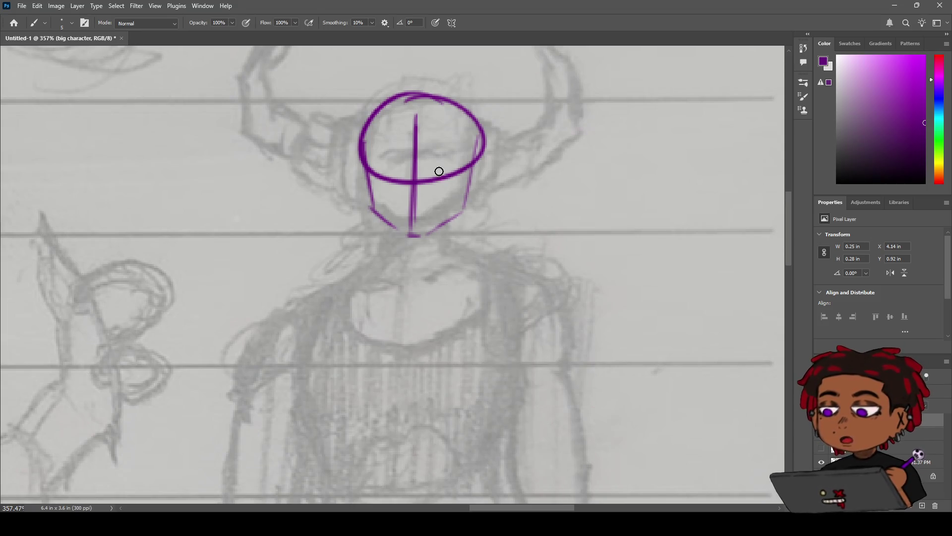
pyautogui.press('z')
pyautogui.moveTo(436, 170)
pyautogui.mouseDown()
pyautogui.moveTo(406, 200)
pyautogui.moveTo(471, 187)
pyautogui.mouseUp()
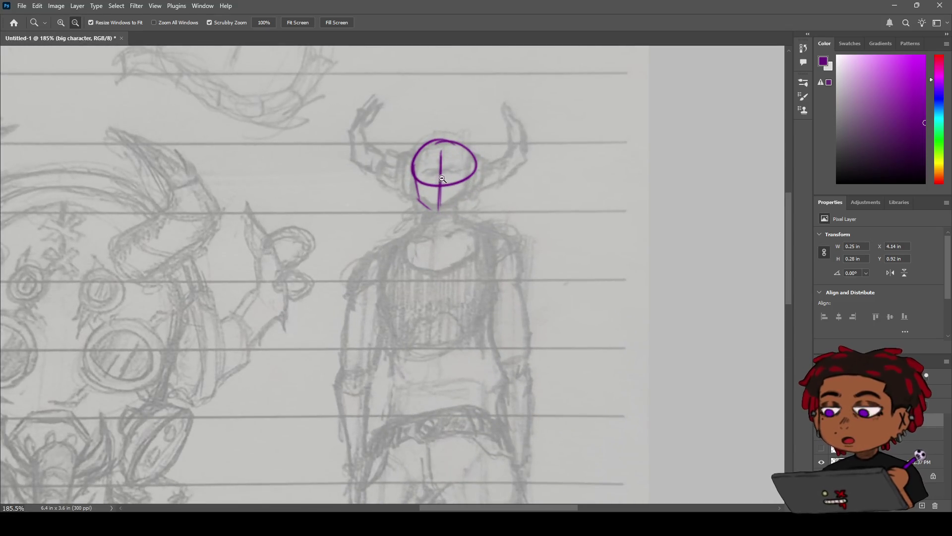
# Step: Erase the oval head outline and draw a vertical centre line through the head
pyautogui.press('e')
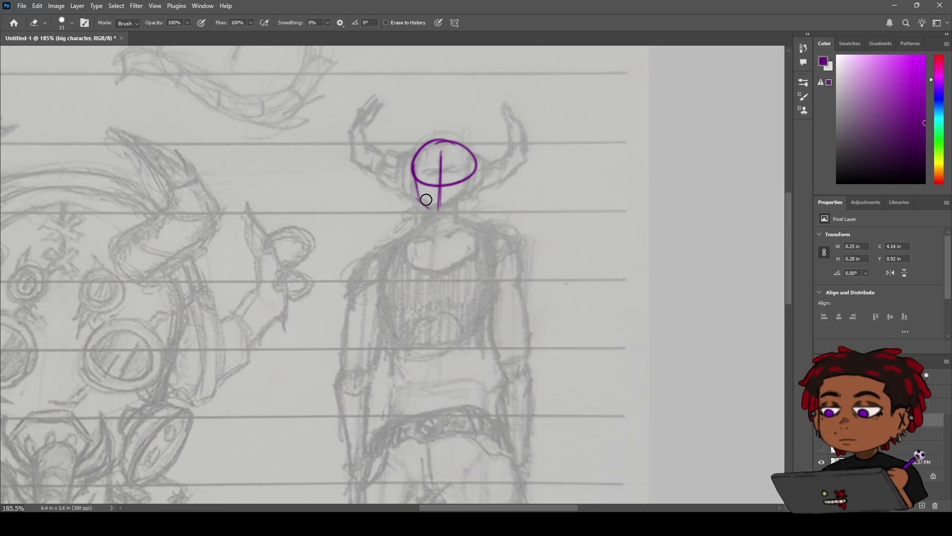
pyautogui.moveTo(438, 157)
pyautogui.mouseDown()
pyautogui.moveTo(426, 142)
pyautogui.moveTo(397, 166)
pyautogui.moveTo(438, 135)
pyautogui.moveTo(485, 164)
pyautogui.moveTo(442, 211)
pyautogui.mouseUp()
pyautogui.press('b')
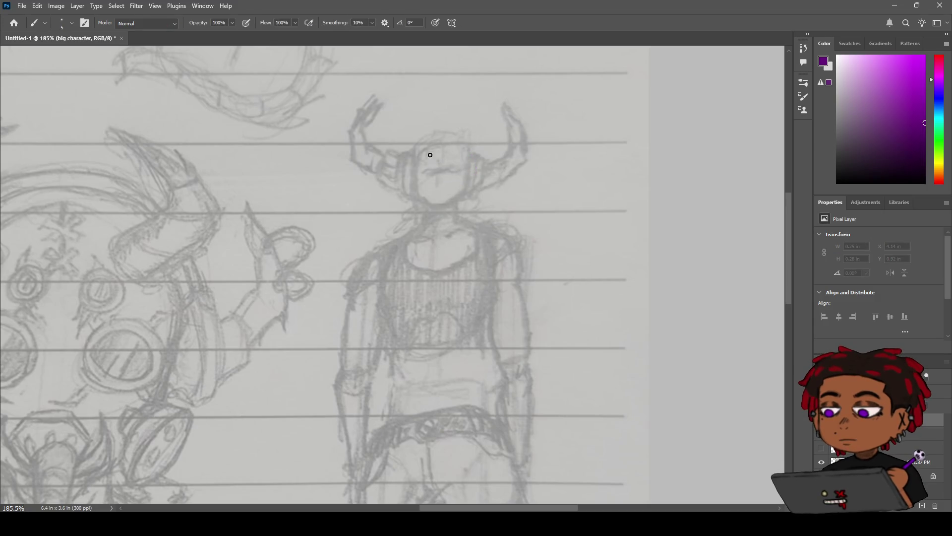
pyautogui.moveTo(437, 139); pyautogui.dragTo(437, 197)
pyautogui.hotkey('ctrl', 'z')
pyautogui.moveTo(437, 140); pyautogui.dragTo(436, 196)
# Step: Draw the boxy head's left side and chin, plus a short neck line below
pyautogui.moveTo(414, 145)
pyautogui.mouseDown()
pyautogui.moveTo(463, 145)
pyautogui.moveTo(466, 198)
pyautogui.mouseUp()
pyautogui.hotkey('ctrl', 'z')
pyautogui.moveTo(417, 146); pyautogui.dragTo(416, 199)
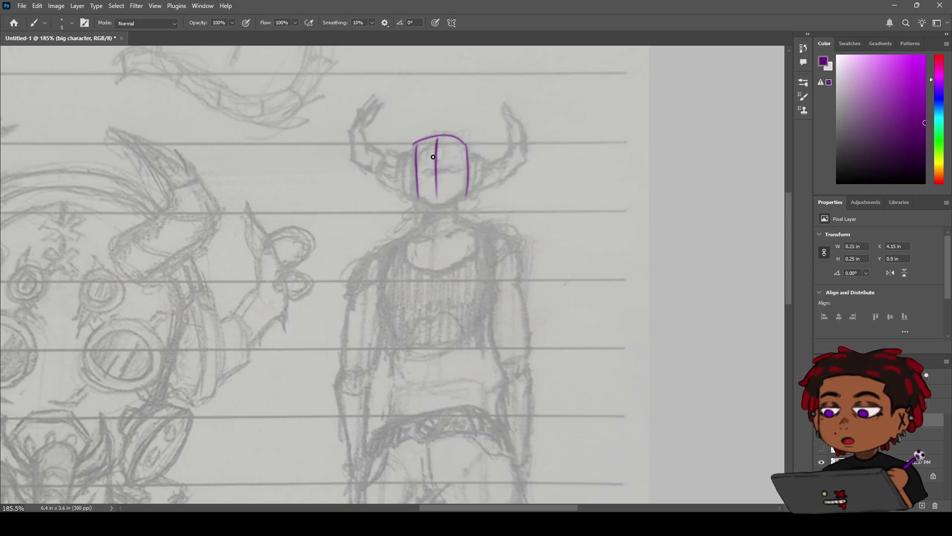
pyautogui.hotkey('ctrl', 'z')
pyautogui.moveTo(415, 144)
pyautogui.mouseDown()
pyautogui.moveTo(418, 190)
pyautogui.moveTo(413, 160)
pyautogui.mouseUp()
pyautogui.hotkey('ctrl', 'z')
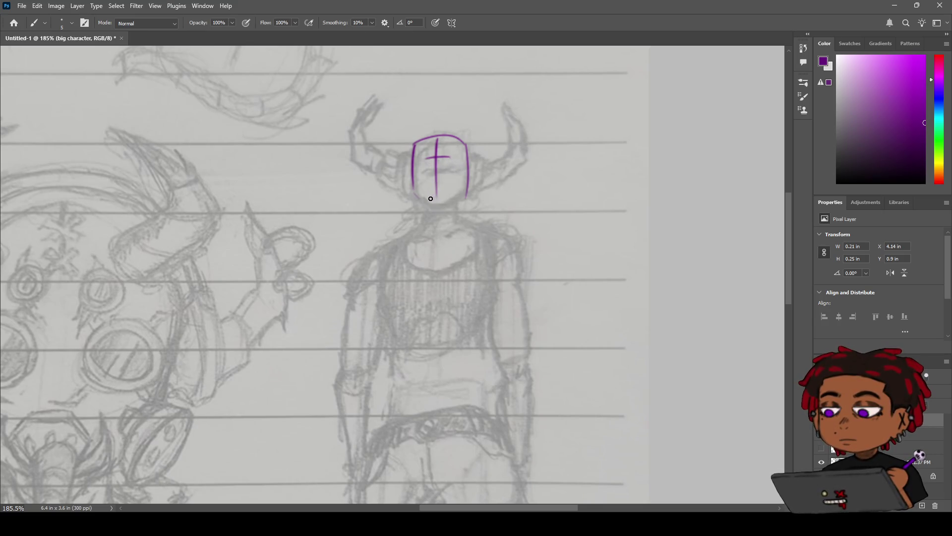
pyautogui.moveTo(466, 195); pyautogui.dragTo(417, 197)
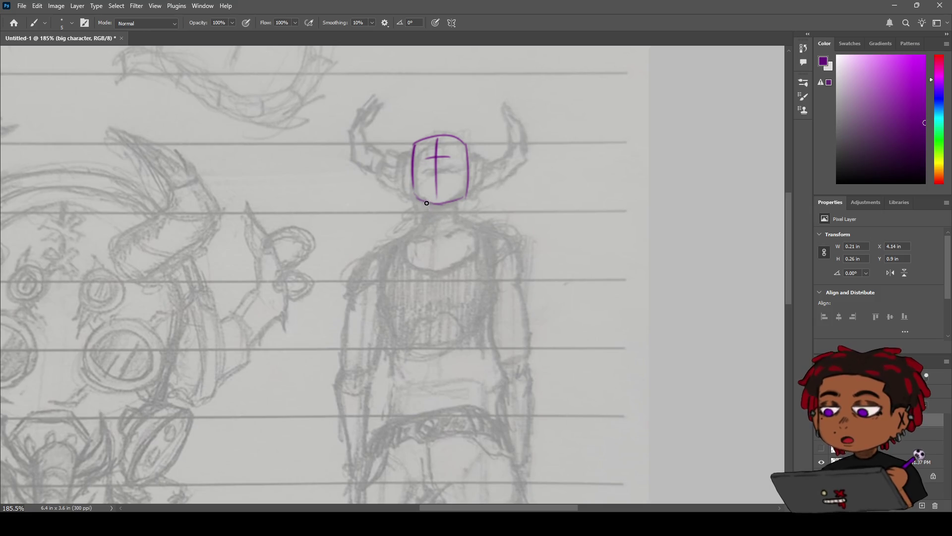
pyautogui.moveTo(428, 204); pyautogui.dragTo(427, 214)
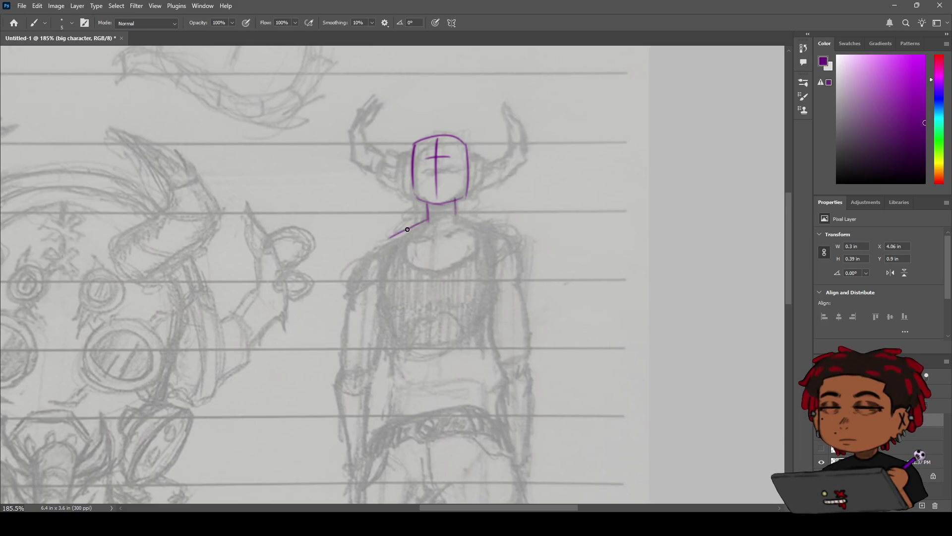
# Step: Draw the left shoulder line sloping out from the neck, then frame the neck and shoulders
pyautogui.moveTo(380, 249); pyautogui.dragTo(427, 227)
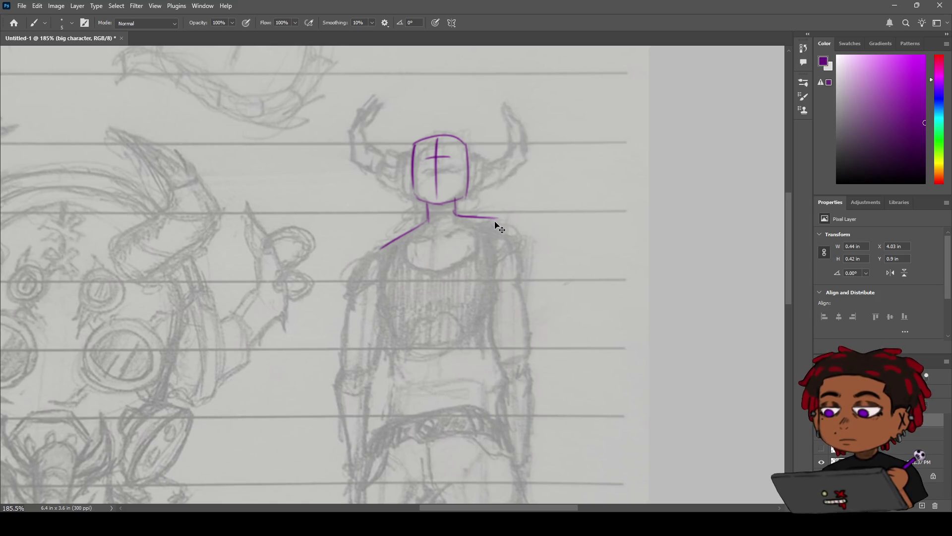
pyautogui.hotkey('ctrl', 'z')
pyautogui.moveTo(481, 243)
pyautogui.mouseDown()
pyautogui.moveTo(450, 245)
pyautogui.moveTo(471, 245)
pyautogui.moveTo(442, 231)
pyautogui.moveTo(467, 227)
pyautogui.mouseUp()
pyautogui.press('h')
pyautogui.press('z')
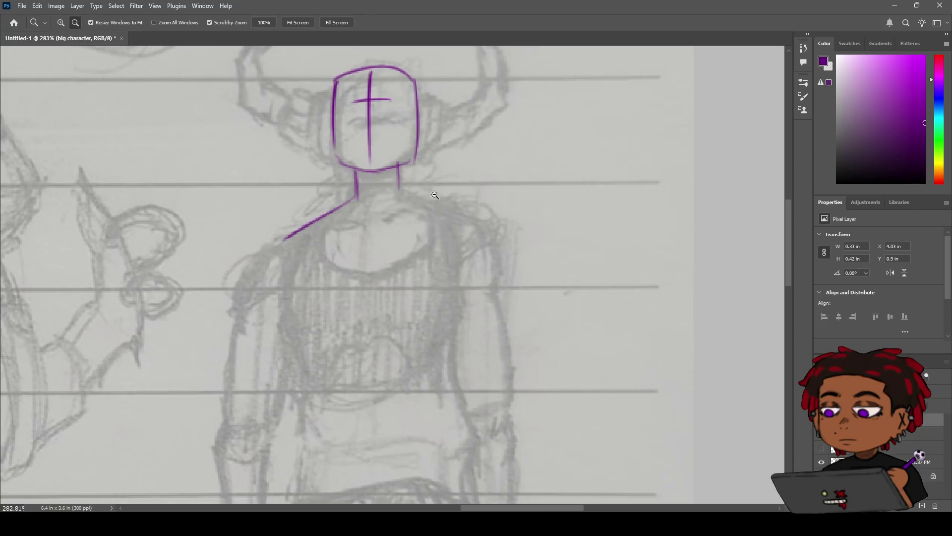
pyautogui.press('b')
# Step: Draw the right shoulder line out from the neck, retrying until it mirrors the left
pyautogui.moveTo(400, 189); pyautogui.dragTo(457, 219)
pyautogui.hotkey('ctrl', 'z')
pyautogui.moveTo(398, 187); pyautogui.dragTo(459, 219)
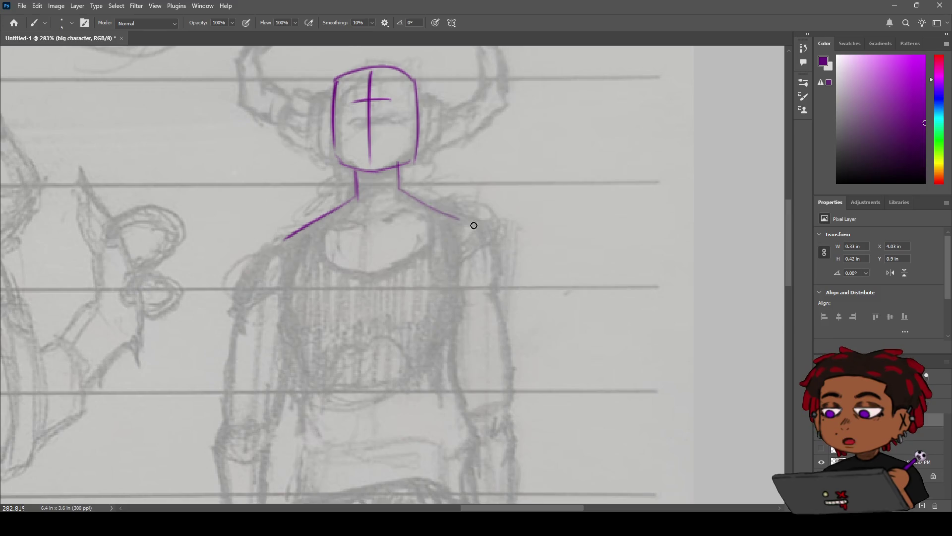
pyautogui.hotkey('ctrl', 'z')
pyautogui.moveTo(401, 191); pyautogui.dragTo(448, 216)
pyautogui.hotkey('ctrl', 'z')
pyautogui.moveTo(402, 192); pyautogui.dragTo(498, 230)
# Step: Add short ticks at both shoulder ends and curve the left arm start downward
pyautogui.moveTo(283, 239); pyautogui.dragTo(273, 271)
pyautogui.hotkey('ctrl', 'z')
pyautogui.hotkey('ctrl', 'z')
pyautogui.press('z')
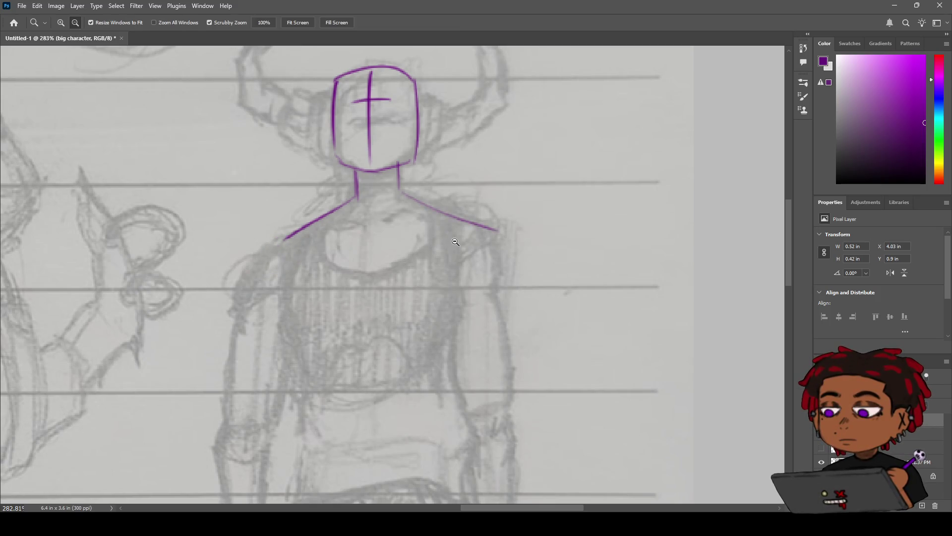
pyautogui.moveTo(456, 241); pyautogui.dragTo(441, 249)
pyautogui.press('b')
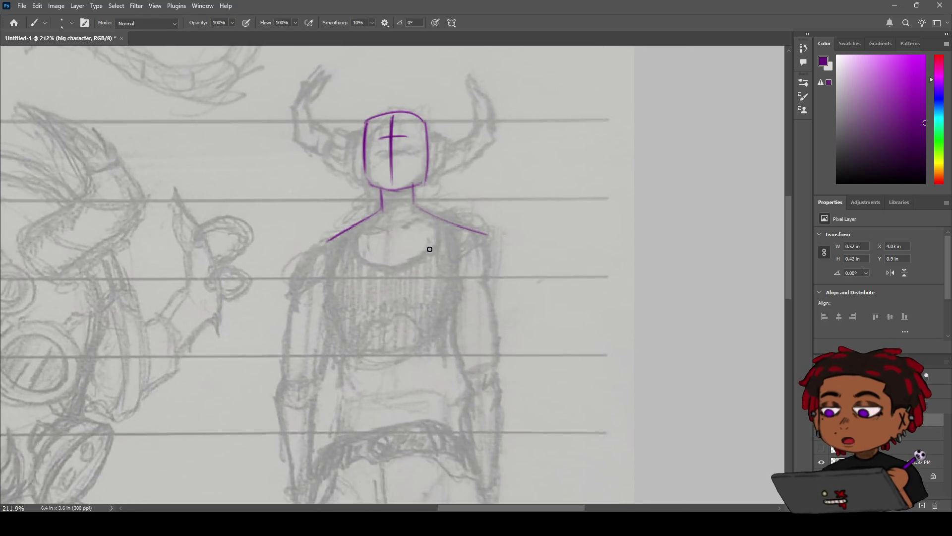
pyautogui.moveTo(487, 234); pyautogui.dragTo(490, 246)
pyautogui.moveTo(326, 240); pyautogui.dragTo(319, 272)
pyautogui.hotkey('ctrl', 'z')
pyautogui.hotkey('ctrl', 'z')
pyautogui.moveTo(332, 238); pyautogui.dragTo(315, 277)
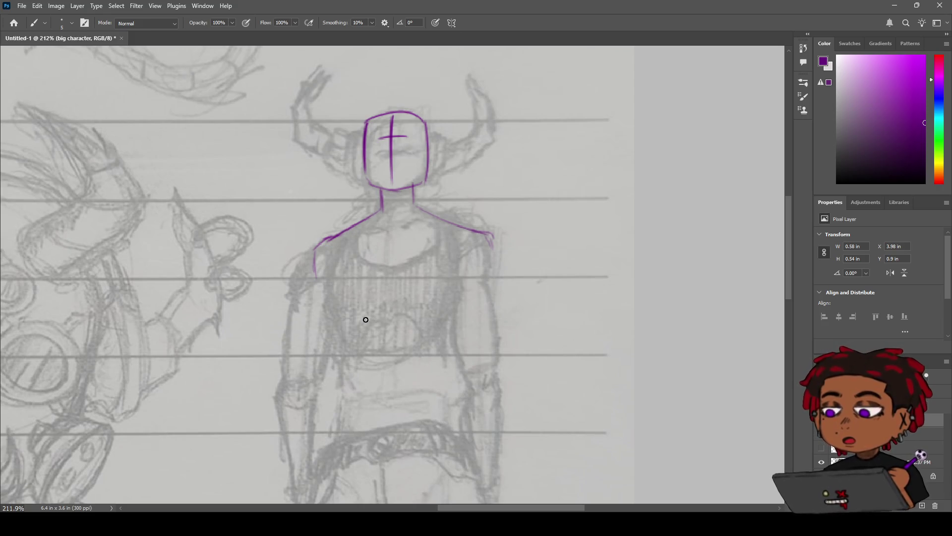
# Step: Draw a flatter curve under the chest and a vertical spine line from the neck
pyautogui.hotkey('ctrl', 'z')
pyautogui.moveTo(366, 338); pyautogui.dragTo(424, 324)
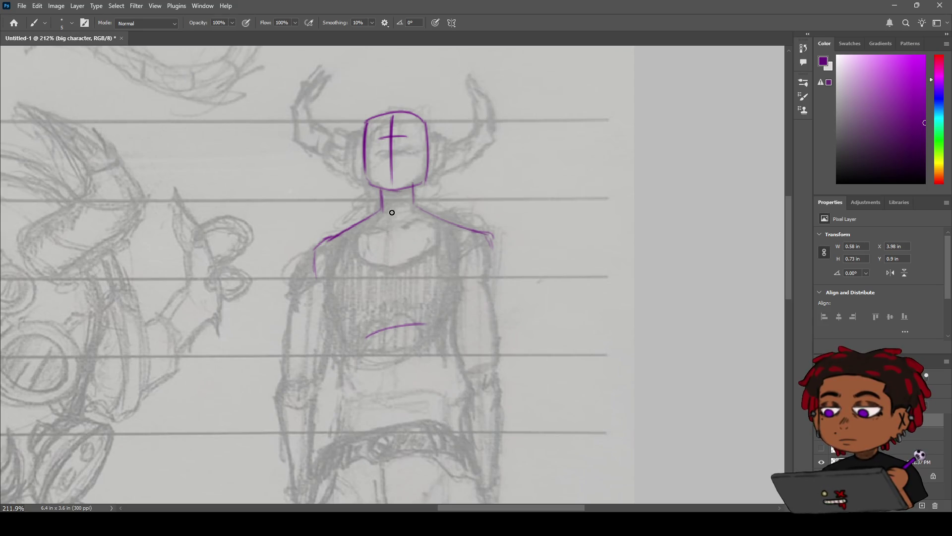
pyautogui.moveTo(395, 207); pyautogui.dragTo(398, 332)
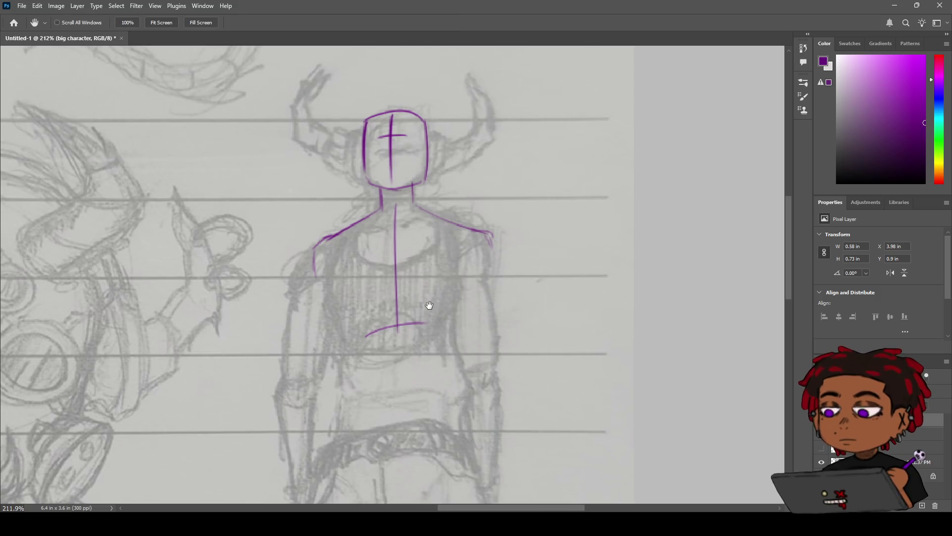
# Step: Extend the spine line down below the chest curve to the waist
pyautogui.scroll(-5, 439, 306)
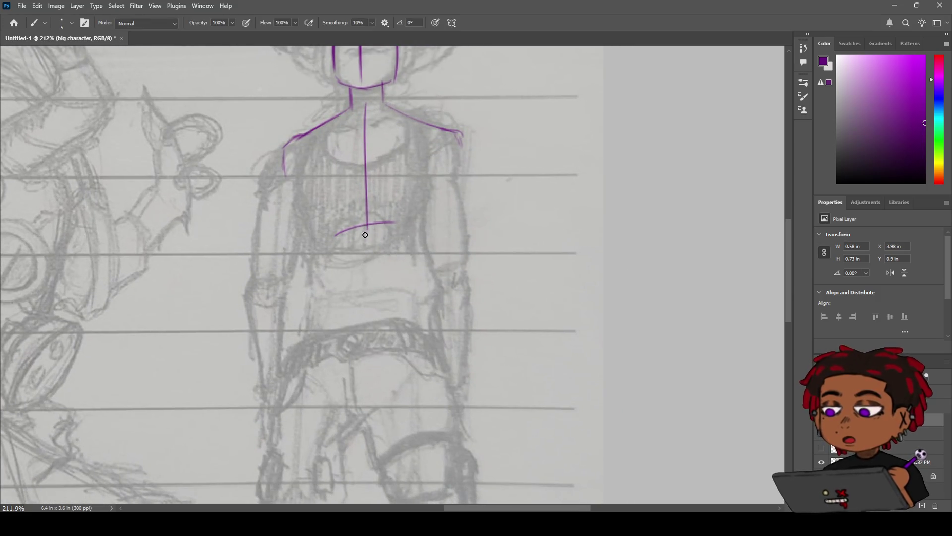
pyautogui.moveTo(367, 224); pyautogui.dragTo(362, 276)
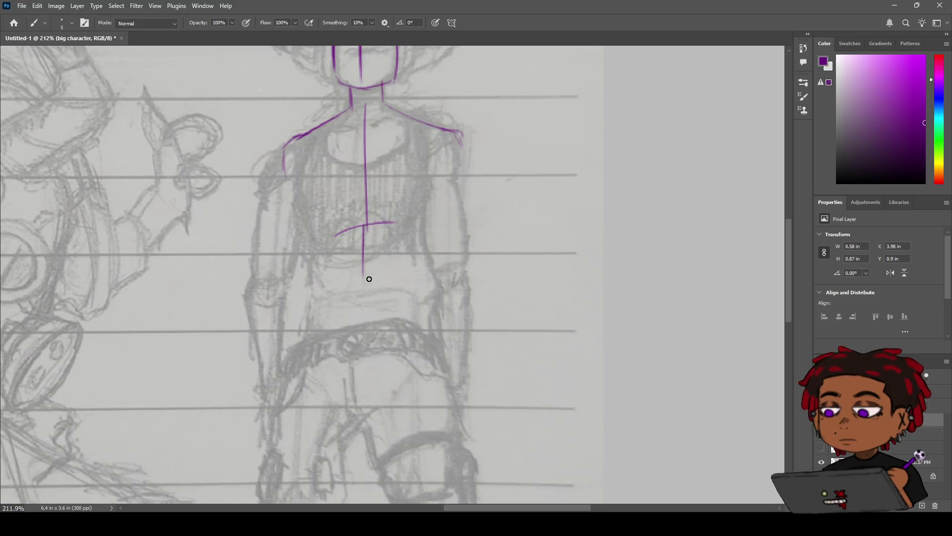
pyautogui.hotkey('ctrl', 'z')
pyautogui.moveTo(368, 222); pyautogui.dragTo(365, 260)
pyautogui.hotkey('ctrl', 'z')
pyautogui.moveTo(367, 223); pyautogui.dragTo(369, 285)
# Step: Try hip and lower-torso strokes, undoing them and refocusing the view on the waist
pyautogui.moveTo(319, 308)
pyautogui.mouseDown()
pyautogui.moveTo(381, 299)
pyautogui.moveTo(330, 299)
pyautogui.mouseUp()
pyautogui.hotkey('ctrl', 'z')
pyautogui.scroll(5, 308, 307)
pyautogui.scroll(-4, 427, 280)
pyautogui.moveTo(433, 245)
pyautogui.mouseDown()
pyautogui.moveTo(390, 246)
pyautogui.moveTo(342, 223)
pyautogui.mouseUp()
pyautogui.hotkey('ctrl', 'z')
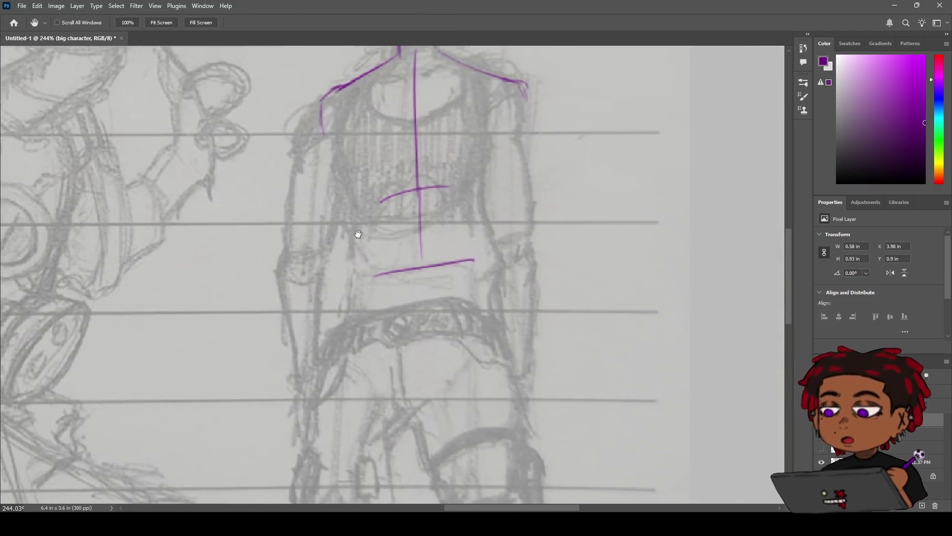
pyautogui.moveTo(406, 248)
pyautogui.mouseDown()
pyautogui.moveTo(366, 246)
pyautogui.moveTo(446, 250)
pyautogui.mouseUp()
pyautogui.hotkey('ctrl', 'z')
pyautogui.press('b')
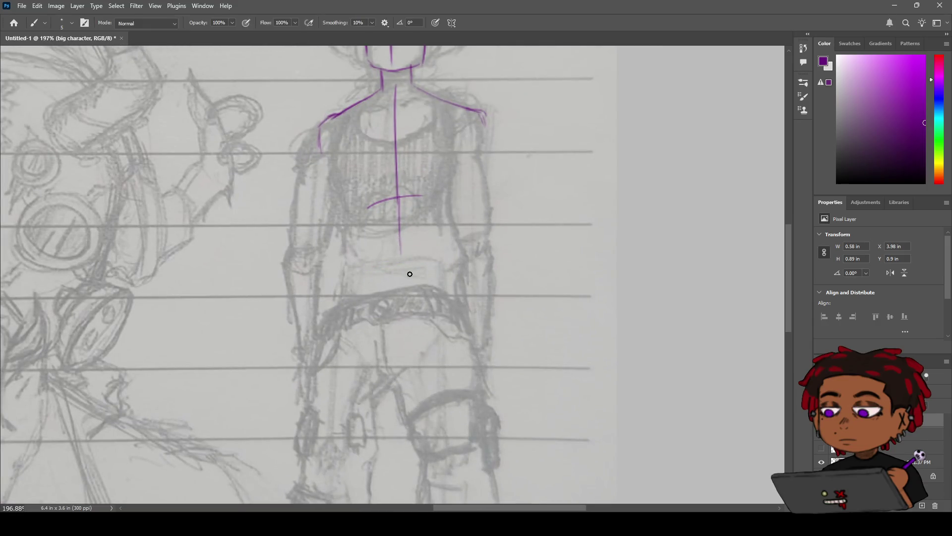
# Step: Block in the pelvis box with a slanted belt line, right hip line and hip joint loops
pyautogui.moveTo(356, 263)
pyautogui.mouseDown()
pyautogui.moveTo(449, 263)
pyautogui.moveTo(352, 264)
pyautogui.moveTo(339, 307)
pyautogui.mouseUp()
pyautogui.hotkey('ctrl', 'z')
pyautogui.moveTo(349, 268)
pyautogui.mouseDown()
pyautogui.moveTo(340, 310)
pyautogui.moveTo(427, 306)
pyautogui.mouseUp()
pyautogui.hotkey('ctrl', 'z')
pyautogui.moveTo(349, 267)
pyautogui.mouseDown()
pyautogui.moveTo(341, 312)
pyautogui.moveTo(422, 307)
pyautogui.mouseUp()
pyautogui.hotkey('ctrl', 'z')
pyautogui.moveTo(443, 259); pyautogui.dragTo(445, 314)
pyautogui.hotkey('ctrl', 'z')
pyautogui.moveTo(439, 256)
pyautogui.mouseDown()
pyautogui.moveTo(385, 310)
pyautogui.moveTo(332, 317)
pyautogui.mouseUp()
pyautogui.moveTo(443, 283)
pyautogui.mouseDown()
pyautogui.moveTo(450, 304)
pyautogui.moveTo(467, 311)
pyautogui.mouseUp()
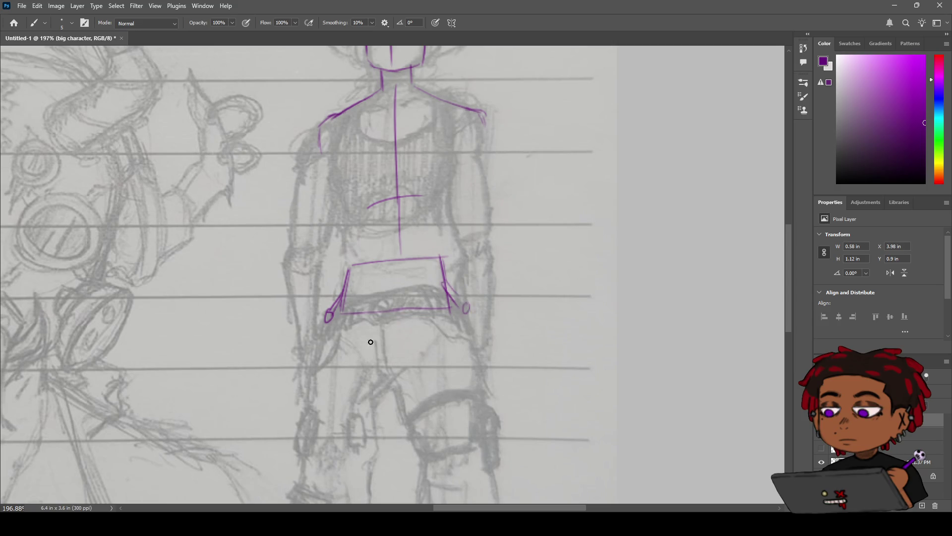
# Step: Draw doubled straight lines down the left and right legs
pyautogui.moveTo(330, 323); pyautogui.dragTo(322, 452)
pyautogui.moveTo(330, 315); pyautogui.dragTo(324, 436)
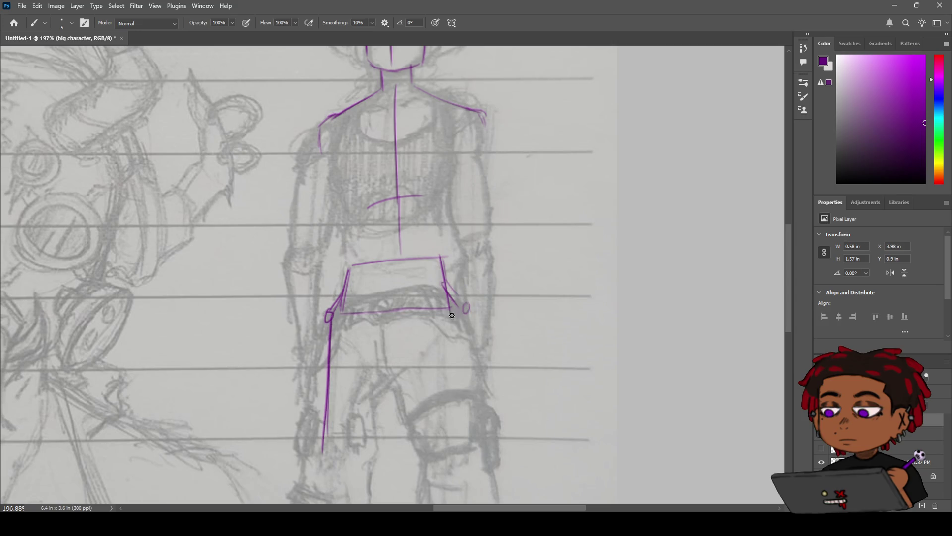
pyautogui.moveTo(468, 317); pyautogui.dragTo(472, 452)
pyautogui.moveTo(465, 322); pyautogui.dragTo(469, 444)
pyautogui.press('z')
pyautogui.scroll(-5, 456, 290)
pyautogui.scroll(3, 456, 290)
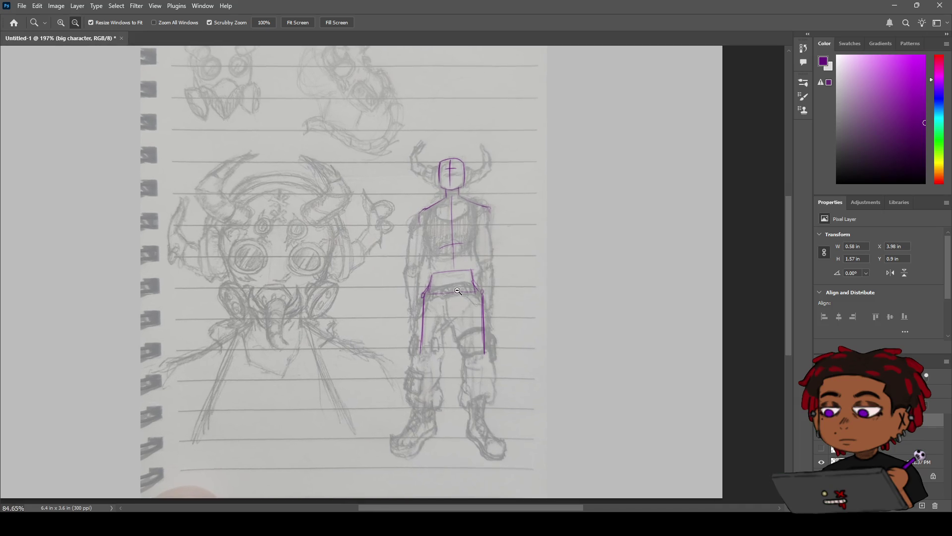
pyautogui.scroll(3, 457, 290)
pyautogui.scroll(3, 328, 251)
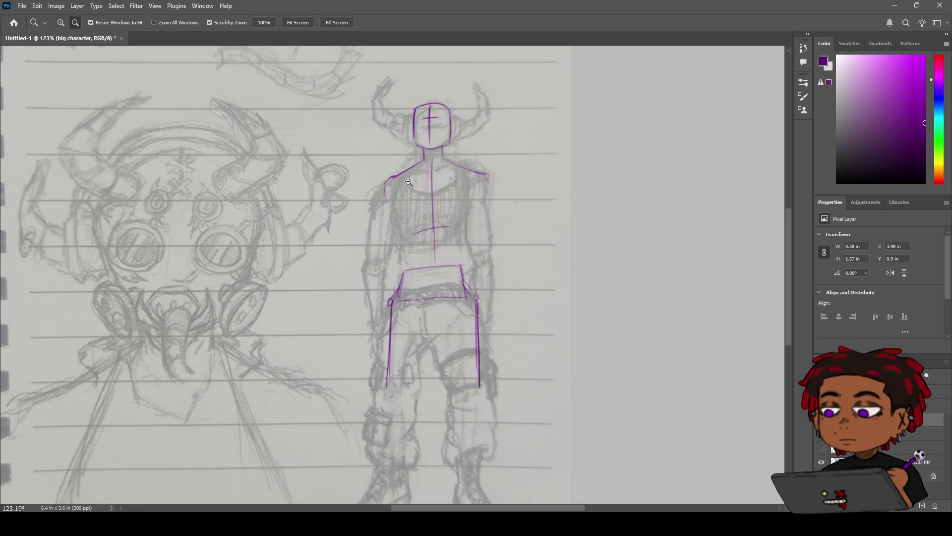
pyautogui.scroll(3, 424, 214)
pyautogui.press('b')
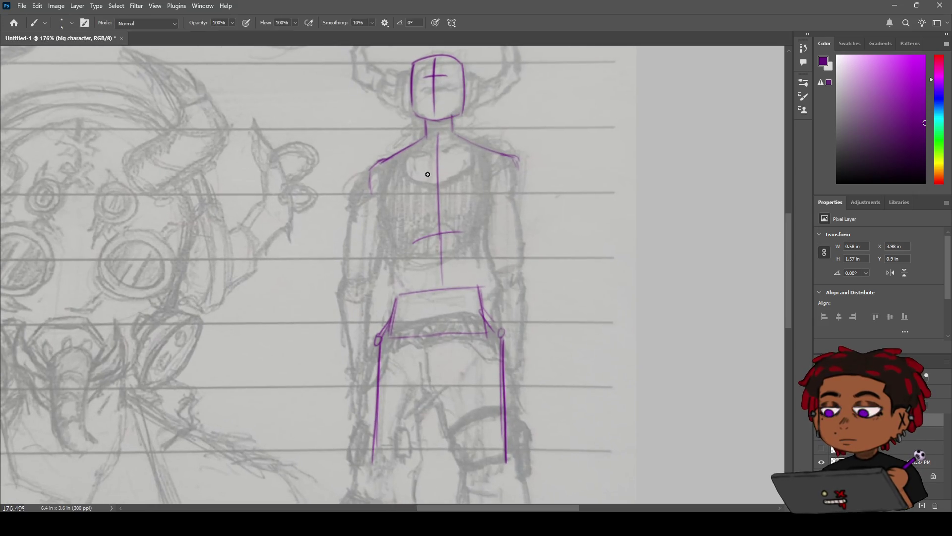
# Step: Draw the curve down the left side of the ribcage
pyautogui.moveTo(387, 165); pyautogui.dragTo(413, 242)
pyautogui.press('z')
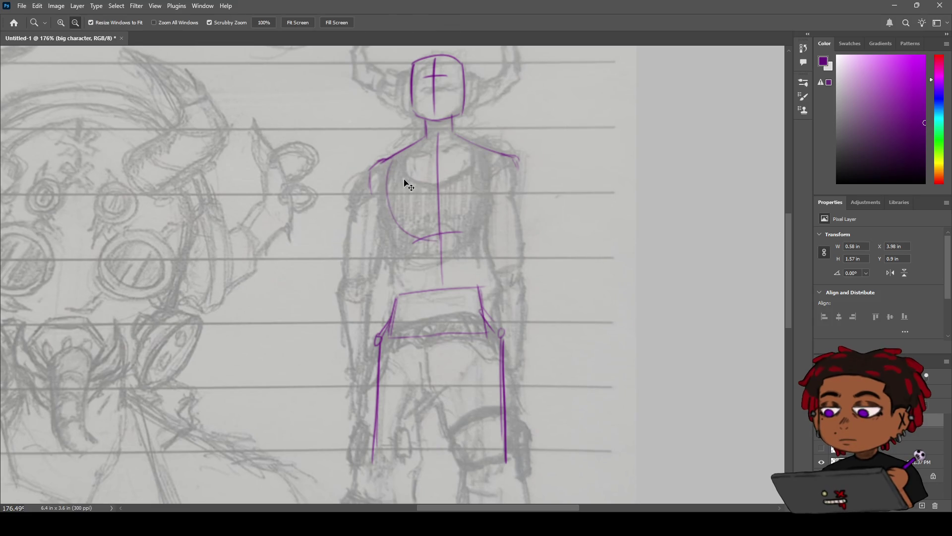
pyautogui.hotkey('ctrl', 'z')
pyautogui.press('b')
pyautogui.moveTo(393, 159); pyautogui.dragTo(403, 236)
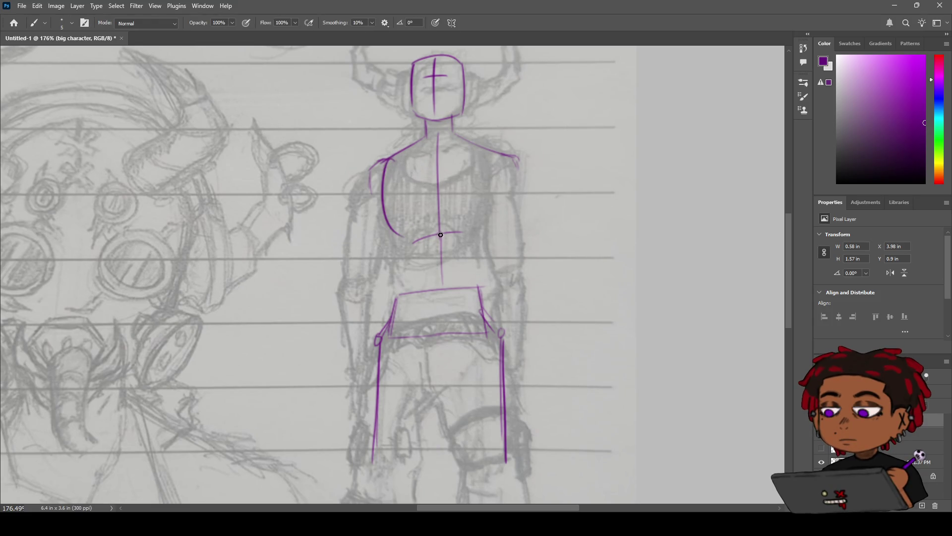
# Step: Draw the right ribcage curve down to its bottom and begin the left shoulder joint circle
pyautogui.moveTo(487, 151); pyautogui.dragTo(497, 197)
pyautogui.moveTo(495, 153); pyautogui.dragTo(485, 233)
pyautogui.hotkey('ctrl', 'z')
pyautogui.moveTo(495, 154)
pyautogui.mouseDown()
pyautogui.moveTo(485, 226)
pyautogui.moveTo(396, 231)
pyautogui.moveTo(435, 236)
pyautogui.mouseUp()
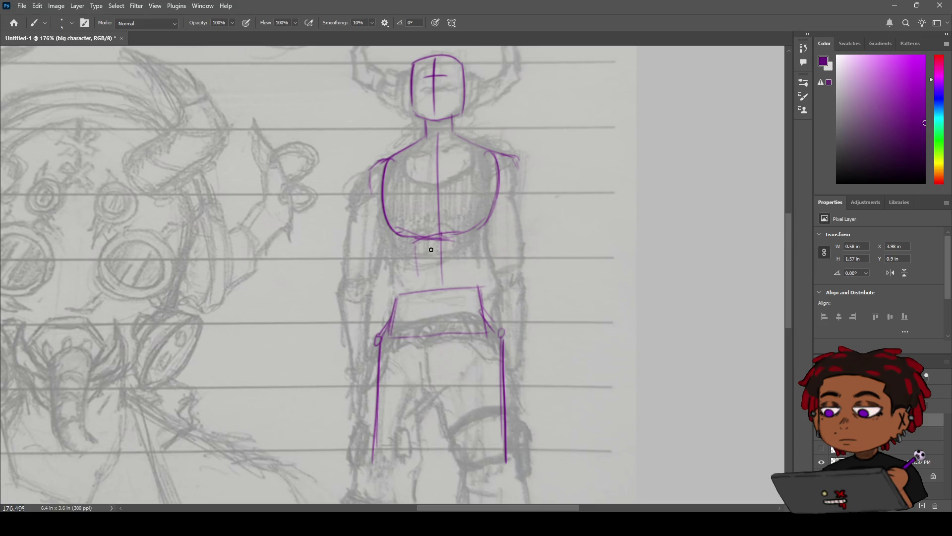
pyautogui.moveTo(398, 233); pyautogui.dragTo(402, 267)
pyautogui.hotkey('ctrl', 'z')
pyautogui.moveTo(380, 167); pyautogui.dragTo(389, 161)
# Step: Draw the right shoulder joint and two lines down the right upper arm
pyautogui.moveTo(510, 168); pyautogui.dragTo(514, 268)
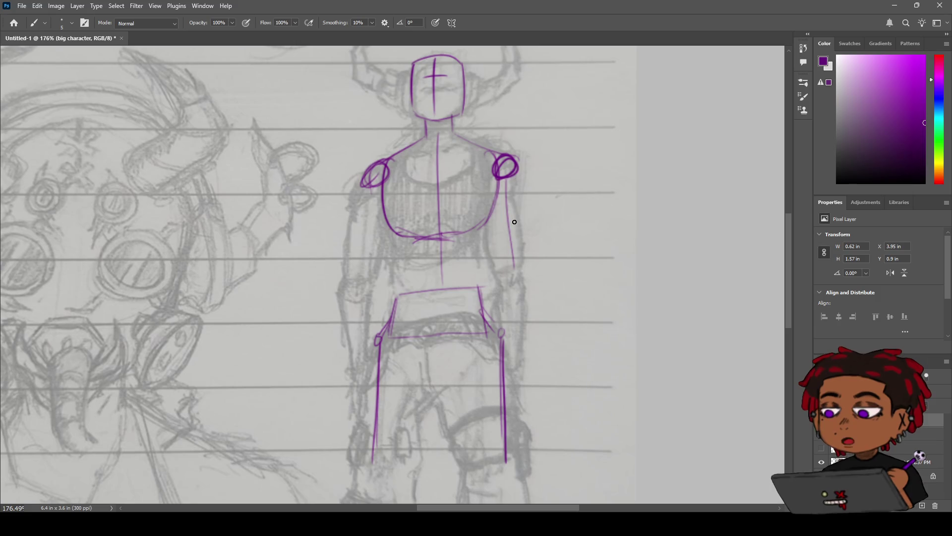
pyautogui.hotkey('ctrl', 'z')
pyautogui.moveTo(505, 178); pyautogui.dragTo(514, 258)
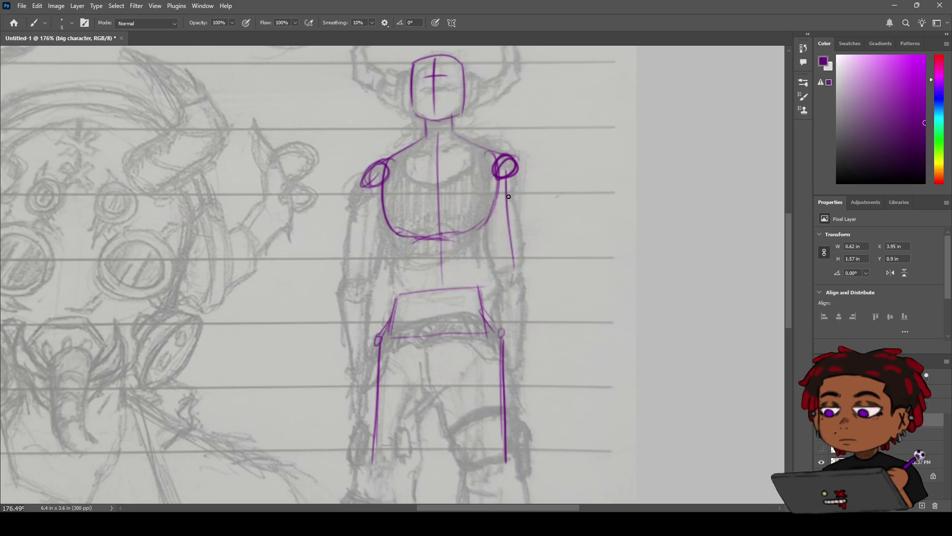
pyautogui.hotkey('ctrl', 'z')
pyautogui.moveTo(508, 181); pyautogui.dragTo(509, 250)
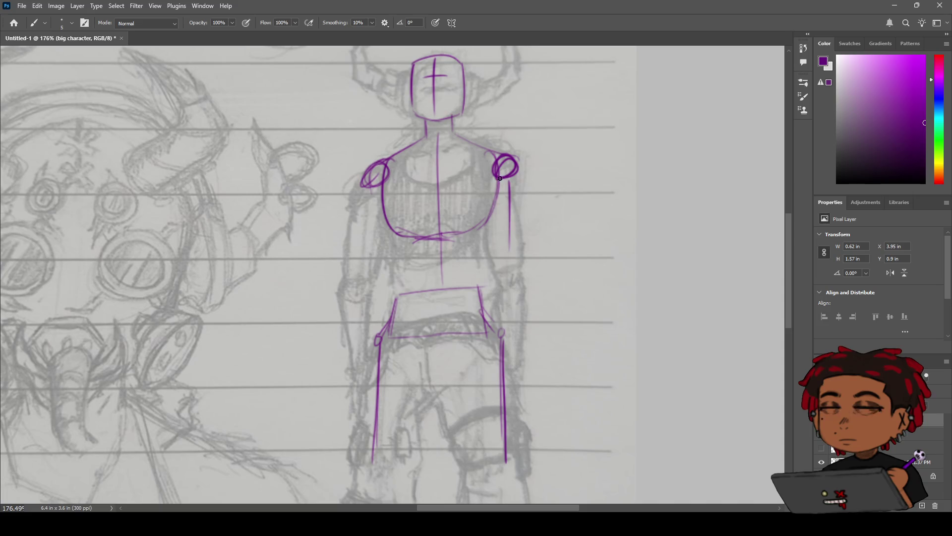
pyautogui.moveTo(502, 193); pyautogui.dragTo(507, 263)
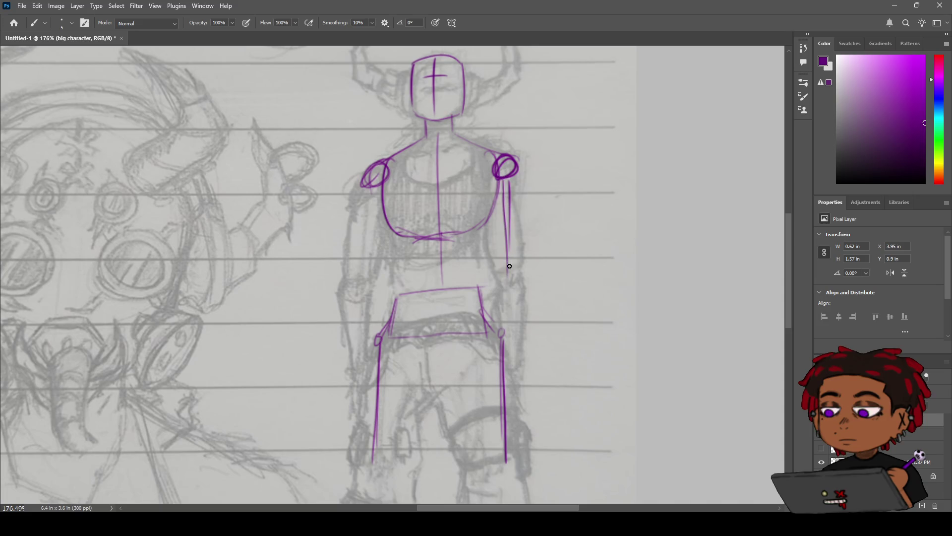
# Step: Draw the left upper arm lines down from the shoulder, redrawing after several undos
pyautogui.moveTo(372, 178); pyautogui.dragTo(363, 280)
pyautogui.moveTo(373, 182); pyautogui.dragTo(357, 369)
pyautogui.hotkey('ctrl', 'z')
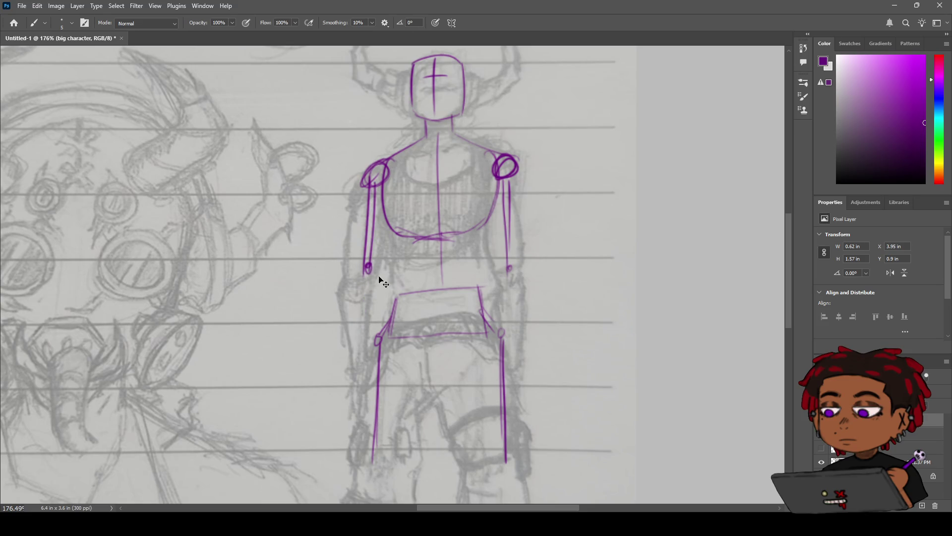
pyautogui.hotkey('ctrl', 'z')
pyautogui.hotkey('ctrl', 'z')
pyautogui.hotkey('ctrl', 'z')
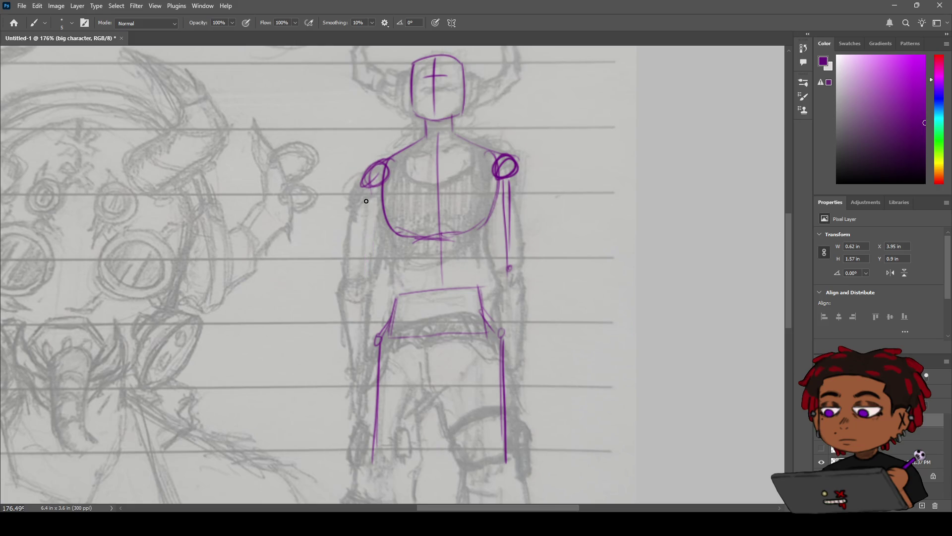
pyautogui.moveTo(372, 183); pyautogui.dragTo(363, 277)
pyautogui.hotkey('ctrl', 'z')
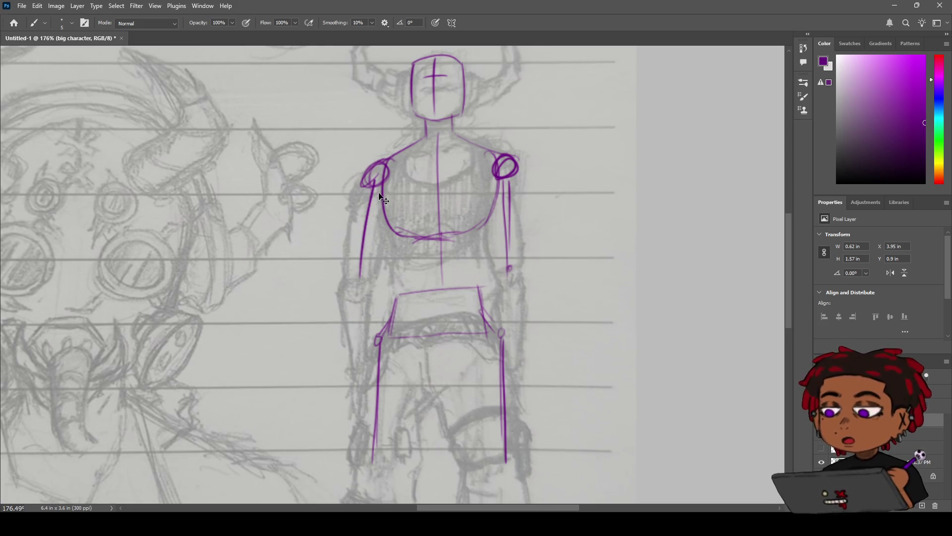
pyautogui.moveTo(378, 183); pyautogui.dragTo(354, 279)
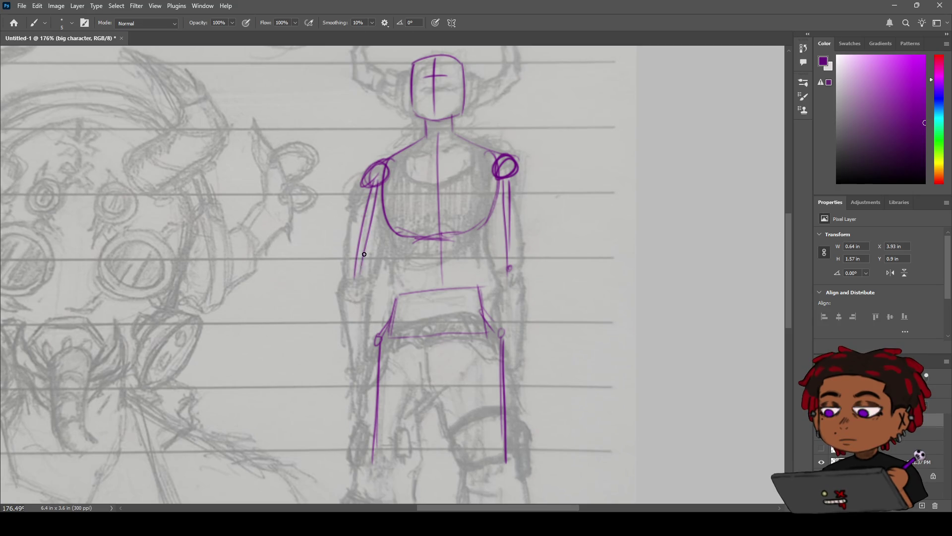
pyautogui.hotkey('ctrl', 'z')
pyautogui.hotkey('ctrl', 'z')
pyautogui.moveTo(377, 184)
pyautogui.mouseDown()
pyautogui.moveTo(351, 260)
pyautogui.moveTo(365, 323)
pyautogui.mouseUp()
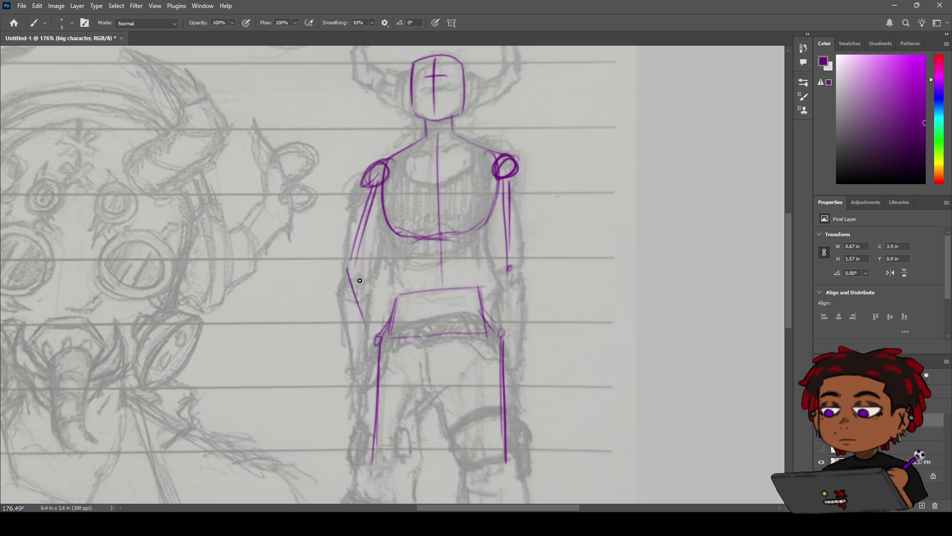
# Step: Draw the left forearm line and a small circle at the left elbow
pyautogui.moveTo(355, 265); pyautogui.dragTo(370, 322)
pyautogui.hotkey('ctrl', 'z')
pyautogui.hotkey('ctrl', 'z')
pyautogui.moveTo(352, 264); pyautogui.dragTo(368, 331)
pyautogui.moveTo(349, 264)
pyautogui.mouseDown()
pyautogui.moveTo(353, 272)
pyautogui.moveTo(353, 254)
pyautogui.mouseUp()
# Step: Erase the misplaced right arm line, then redraw the right arm and outer forearm lines
pyautogui.press('e')
pyautogui.moveTo(510, 273)
pyautogui.mouseDown()
pyautogui.moveTo(507, 188)
pyautogui.moveTo(529, 276)
pyautogui.mouseUp()
pyautogui.press('b')
pyautogui.hotkey('ctrl', 'z')
pyautogui.moveTo(506, 180); pyautogui.dragTo(527, 262)
pyautogui.moveTo(514, 189)
pyautogui.mouseDown()
pyautogui.moveTo(529, 245)
pyautogui.moveTo(509, 325)
pyautogui.mouseUp()
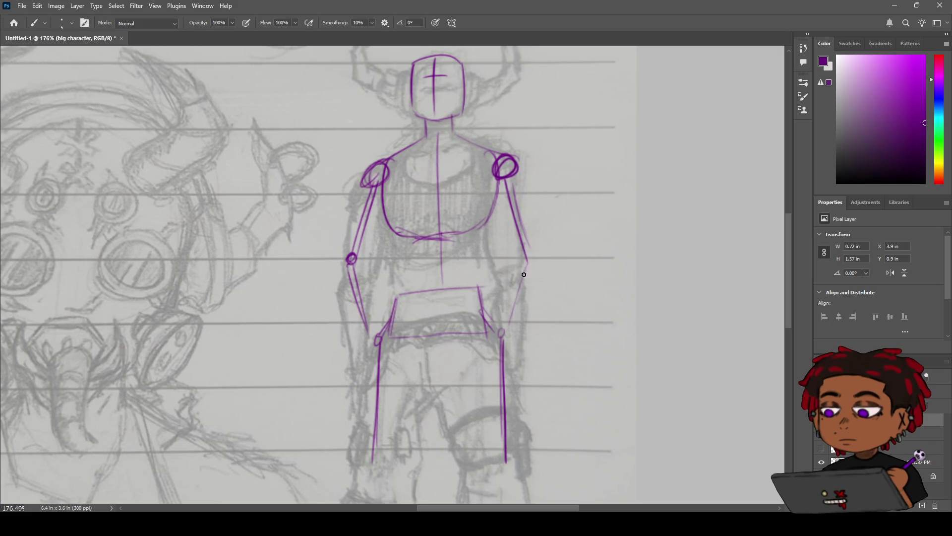
pyautogui.moveTo(527, 244)
pyautogui.mouseDown()
pyautogui.moveTo(534, 266)
pyautogui.moveTo(512, 327)
pyautogui.mouseUp()
pyautogui.moveTo(538, 255); pyautogui.dragTo(553, 230)
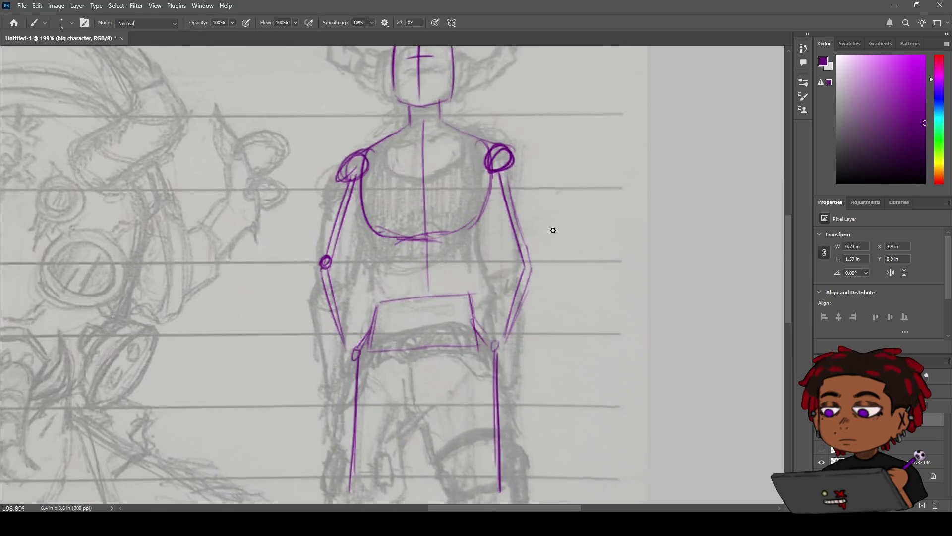
# Step: Cap the right elbow with an arc and draw the inner and outer right forearm lines
pyautogui.moveTo(512, 268); pyautogui.dragTo(541, 271)
pyautogui.moveTo(518, 266); pyautogui.dragTo(501, 343)
pyautogui.hotkey('ctrl', 'z')
pyautogui.moveTo(518, 265)
pyautogui.mouseDown()
pyautogui.moveTo(497, 347)
pyautogui.moveTo(513, 339)
pyautogui.mouseUp()
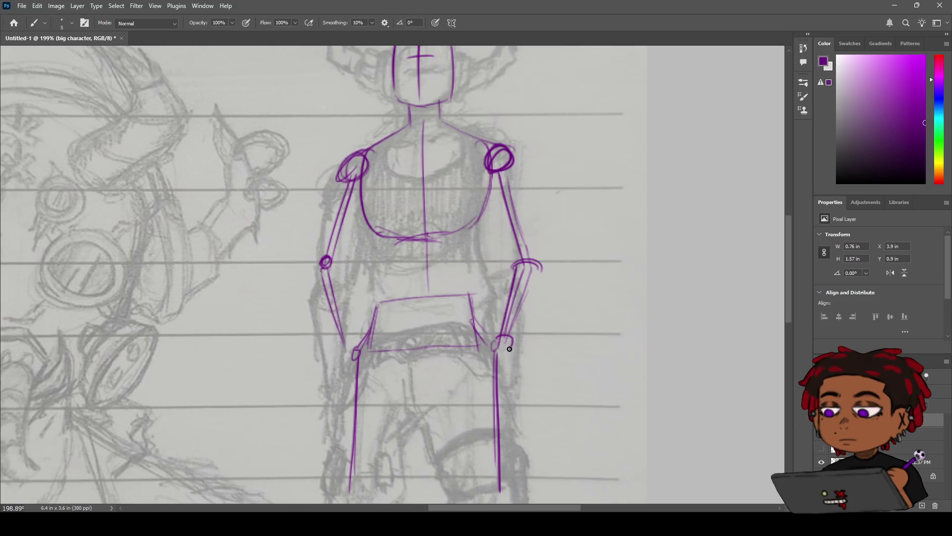
pyautogui.moveTo(542, 267); pyautogui.dragTo(512, 343)
pyautogui.hotkey('ctrl', 'z')
pyautogui.moveTo(546, 263); pyautogui.dragTo(511, 342)
# Step: Outline the right upper arm with outer and inner lines from the shoulder
pyautogui.moveTo(495, 174); pyautogui.dragTo(523, 145)
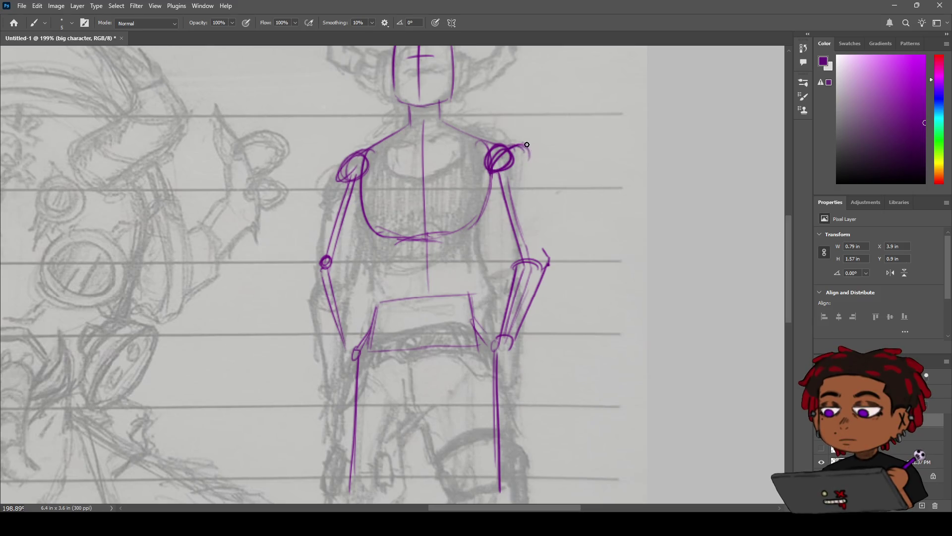
pyautogui.hotkey('ctrl', 'z')
pyautogui.moveTo(519, 149); pyautogui.dragTo(538, 213)
pyautogui.moveTo(529, 169); pyautogui.dragTo(551, 256)
pyautogui.moveTo(490, 173); pyautogui.dragTo(513, 251)
pyautogui.hotkey('ctrl', 'z')
pyautogui.moveTo(489, 166)
pyautogui.mouseDown()
pyautogui.moveTo(513, 253)
pyautogui.moveTo(548, 254)
pyautogui.mouseUp()
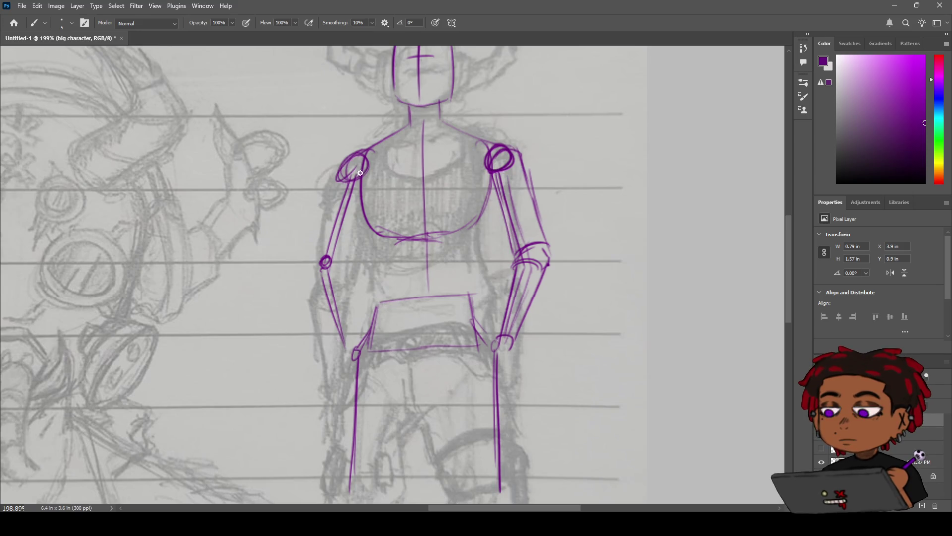
# Step: Outline the left upper arm and forearm around the elbow
pyautogui.moveTo(328, 162)
pyautogui.mouseDown()
pyautogui.moveTo(363, 159)
pyautogui.moveTo(336, 173)
pyautogui.moveTo(356, 173)
pyautogui.moveTo(317, 244)
pyautogui.mouseUp()
pyautogui.hotkey('ctrl', 'z')
pyautogui.moveTo(315, 248); pyautogui.dragTo(337, 258)
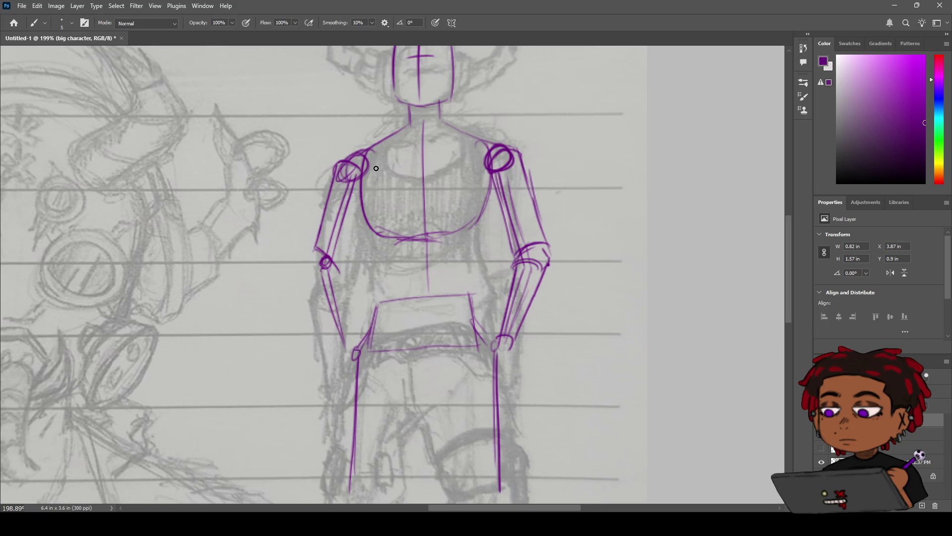
pyautogui.moveTo(363, 177)
pyautogui.mouseDown()
pyautogui.moveTo(338, 267)
pyautogui.moveTo(317, 274)
pyautogui.mouseUp()
pyautogui.moveTo(338, 268)
pyautogui.mouseDown()
pyautogui.moveTo(309, 278)
pyautogui.moveTo(337, 325)
pyautogui.mouseUp()
pyautogui.moveTo(311, 283); pyautogui.dragTo(347, 350)
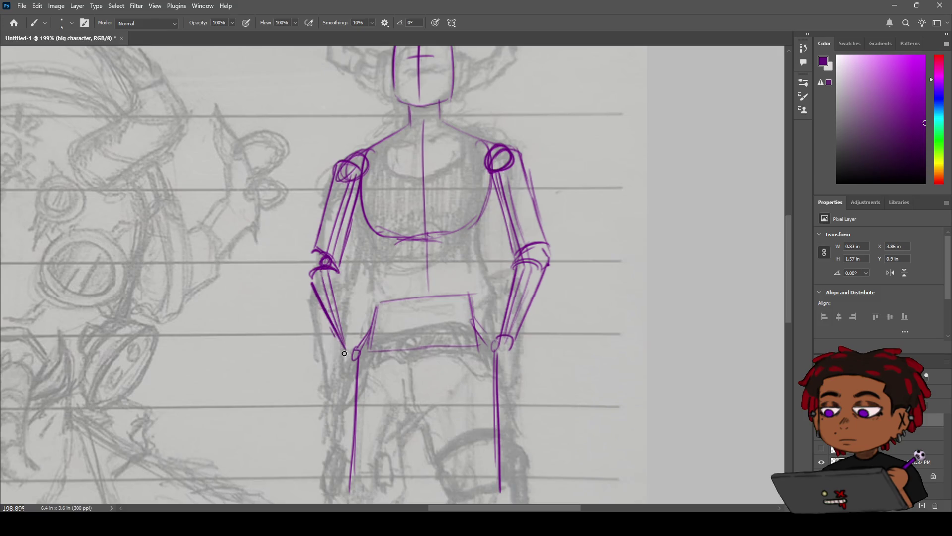
pyautogui.moveTo(337, 271); pyautogui.dragTo(352, 341)
pyautogui.hotkey('ctrl', 'z')
# Step: Add short hand strokes at the left and right wrists
pyautogui.moveTo(358, 331); pyautogui.dragTo(350, 377)
pyautogui.moveTo(483, 342)
pyautogui.mouseDown()
pyautogui.moveTo(506, 373)
pyautogui.moveTo(492, 360)
pyautogui.mouseUp()
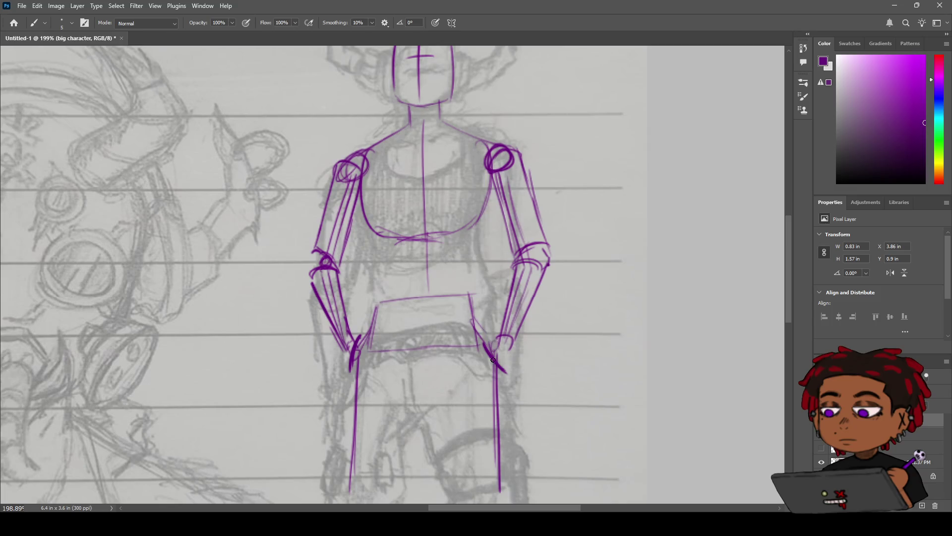
pyautogui.moveTo(487, 315); pyautogui.dragTo(483, 296)
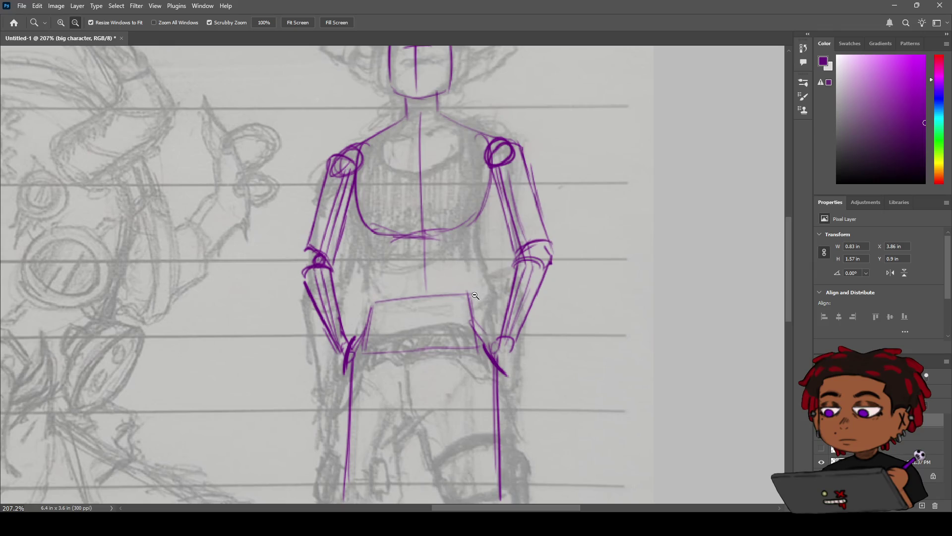
# Step: Add short marks down the centre of the abdomen
pyautogui.press('b')
pyautogui.moveTo(408, 259)
pyautogui.mouseDown()
pyautogui.moveTo(430, 252)
pyautogui.moveTo(448, 276)
pyautogui.moveTo(437, 268)
pyautogui.mouseUp()
pyautogui.hotkey('ctrl', 'z')
pyautogui.hotkey('ctrl', 'z')
pyautogui.moveTo(414, 294)
pyautogui.mouseDown()
pyautogui.moveTo(444, 294)
pyautogui.moveTo(422, 304)
pyautogui.mouseUp()
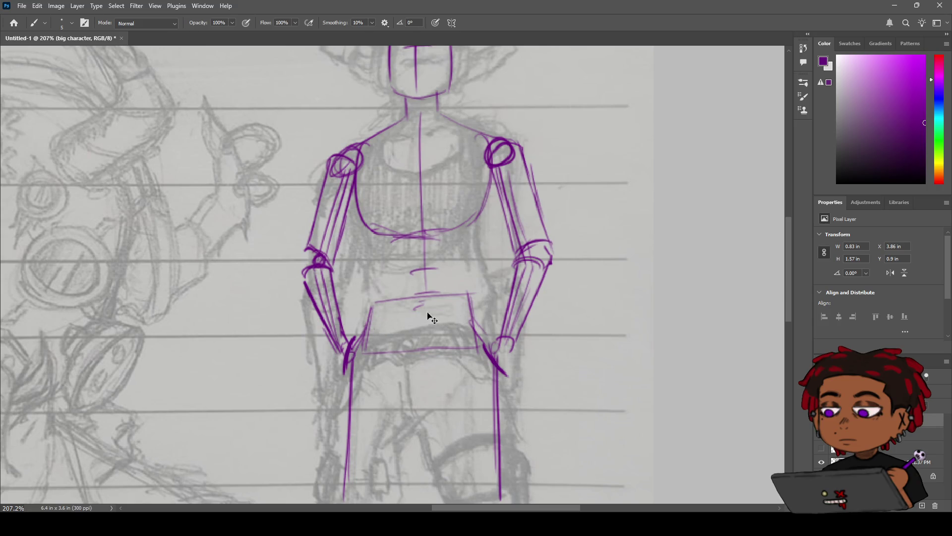
# Step: Draw a curved line across the pelvis top with a diagonal stroke on the right hip
pyautogui.moveTo(360, 332)
pyautogui.mouseDown()
pyautogui.moveTo(463, 303)
pyautogui.moveTo(353, 330)
pyautogui.mouseUp()
pyautogui.hotkey('ctrl', 'z')
pyautogui.moveTo(426, 309)
pyautogui.mouseDown()
pyautogui.moveTo(372, 323)
pyautogui.moveTo(447, 304)
pyautogui.mouseUp()
pyautogui.hotkey('ctrl', 'z')
pyautogui.hotkey('ctrl', 'z')
pyautogui.hotkey('ctrl', 'z')
pyautogui.moveTo(366, 329); pyautogui.dragTo(468, 303)
pyautogui.hotkey('ctrl', 'z')
pyautogui.moveTo(365, 328); pyautogui.dragTo(476, 317)
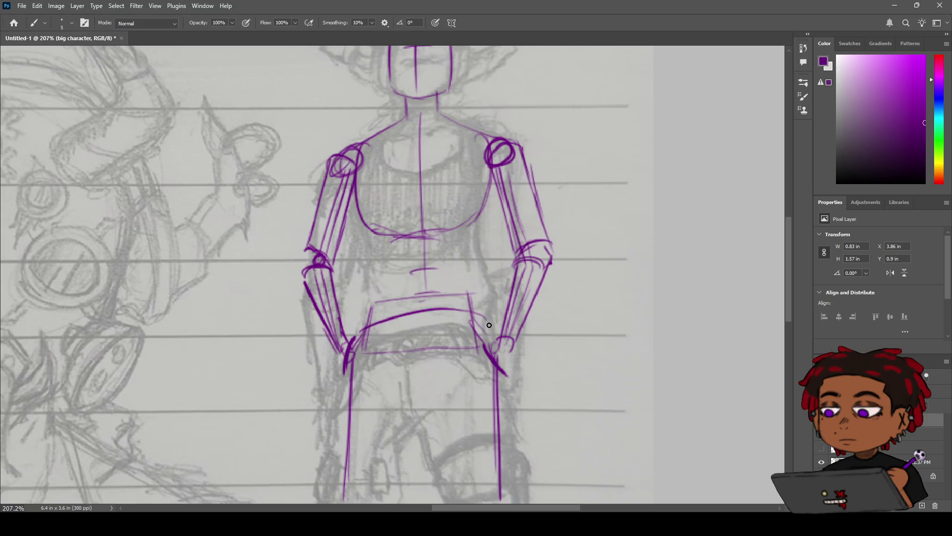
pyautogui.moveTo(474, 313); pyautogui.dragTo(498, 337)
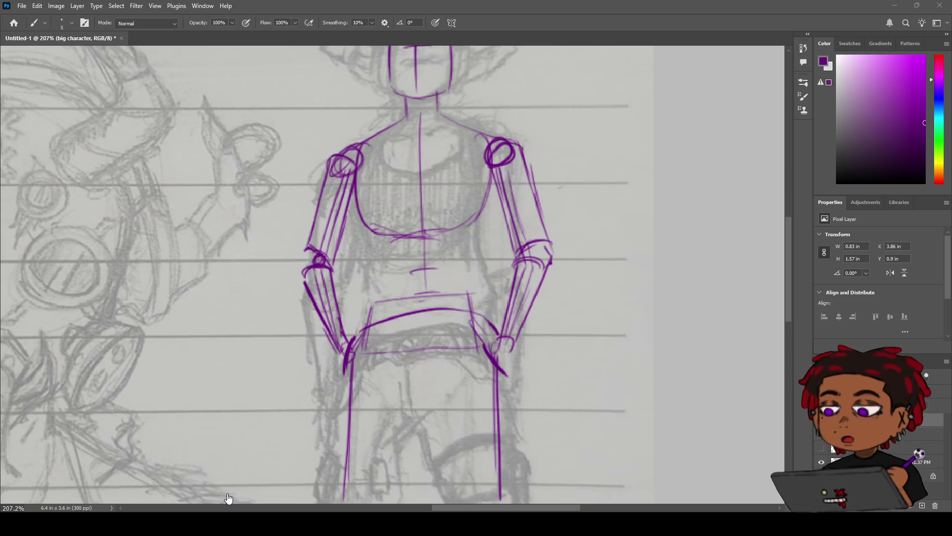
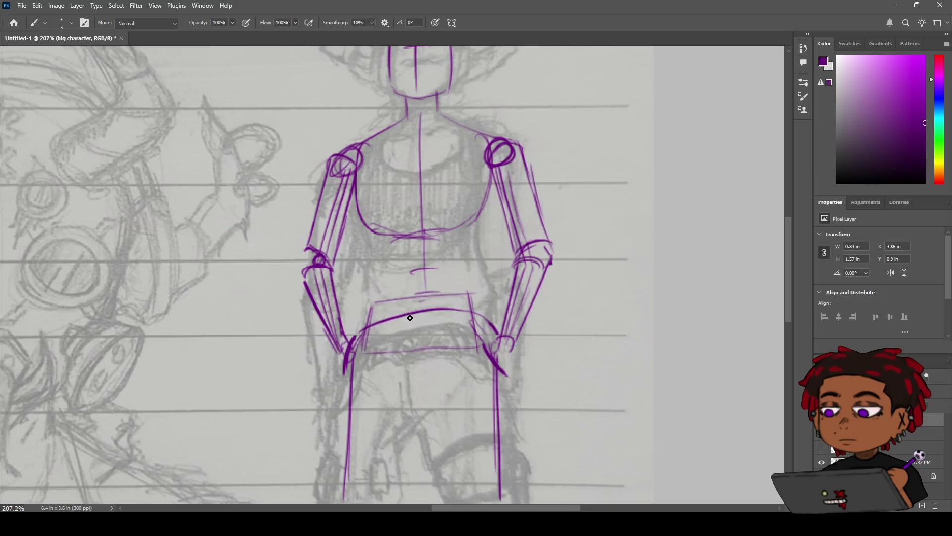
# Step: Ink the diamond-shaped buckle lines at the centre of the belt in purple
pyautogui.moveTo(402, 323); pyautogui.dragTo(414, 320)
pyautogui.moveTo(408, 323); pyautogui.dragTo(414, 318)
pyautogui.moveTo(437, 317); pyautogui.dragTo(435, 318)
# Step: Add curved strap marks left and right of the buckle and at the belt's left end
pyautogui.moveTo(395, 317); pyautogui.dragTo(374, 341)
pyautogui.moveTo(460, 308); pyautogui.dragTo(464, 323)
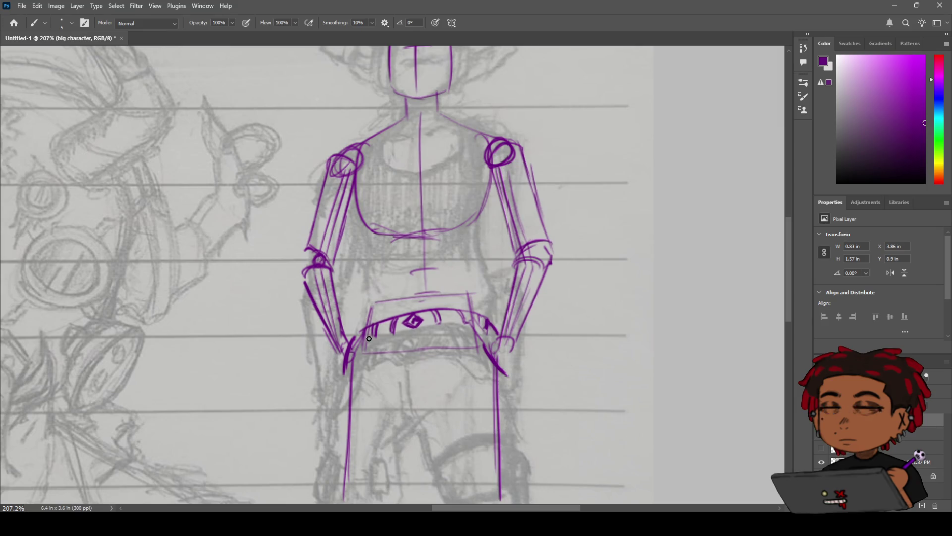
pyautogui.moveTo(359, 334); pyautogui.dragTo(369, 348)
pyautogui.press('z')
pyautogui.moveTo(432, 285)
pyautogui.mouseDown()
pyautogui.moveTo(395, 296)
pyautogui.moveTo(423, 294)
pyautogui.mouseUp()
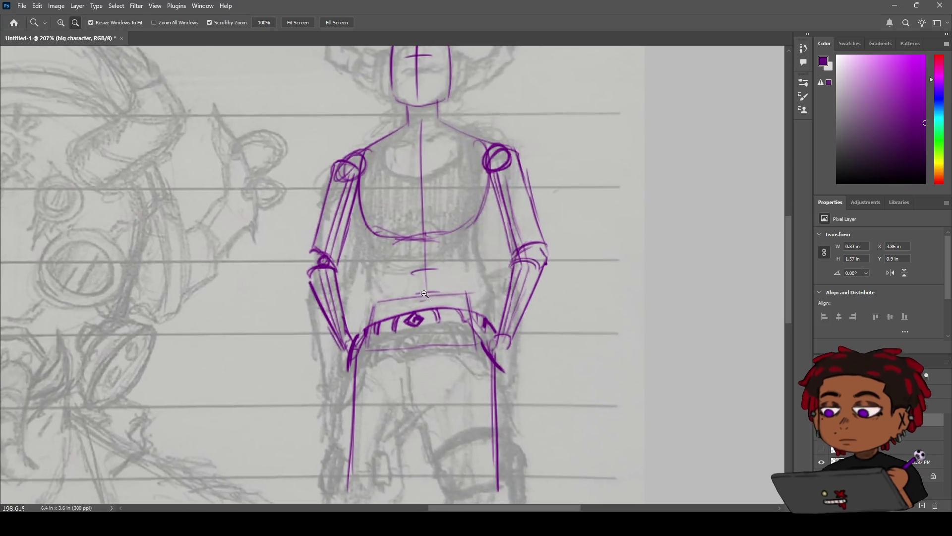
# Step: Draw a vertical purple line running down from the belt
pyautogui.moveTo(424, 293); pyautogui.dragTo(414, 340)
pyautogui.press('b')
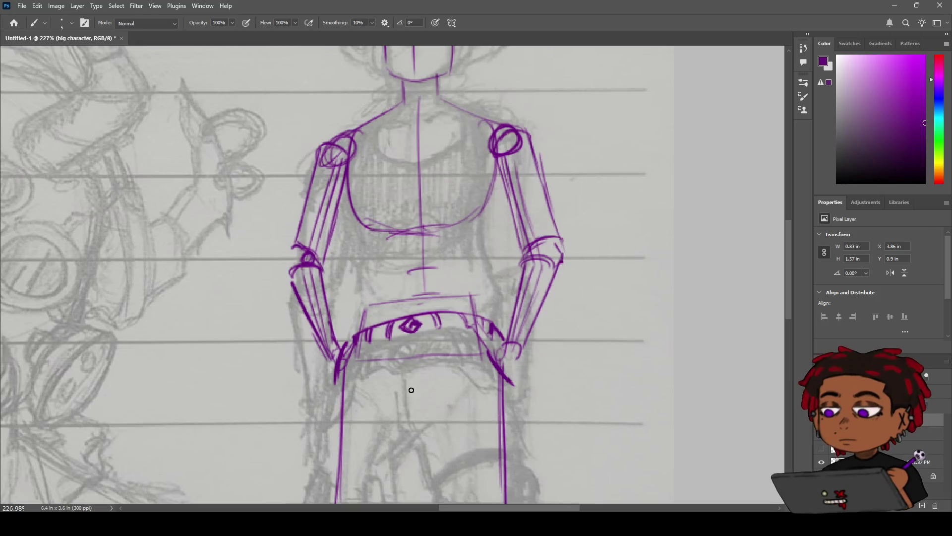
pyautogui.moveTo(414, 350); pyautogui.dragTo(417, 413)
pyautogui.press('z')
pyautogui.moveTo(433, 355)
pyautogui.mouseDown()
pyautogui.moveTo(419, 348)
pyautogui.moveTo(446, 323)
pyautogui.mouseUp()
pyautogui.press('b')
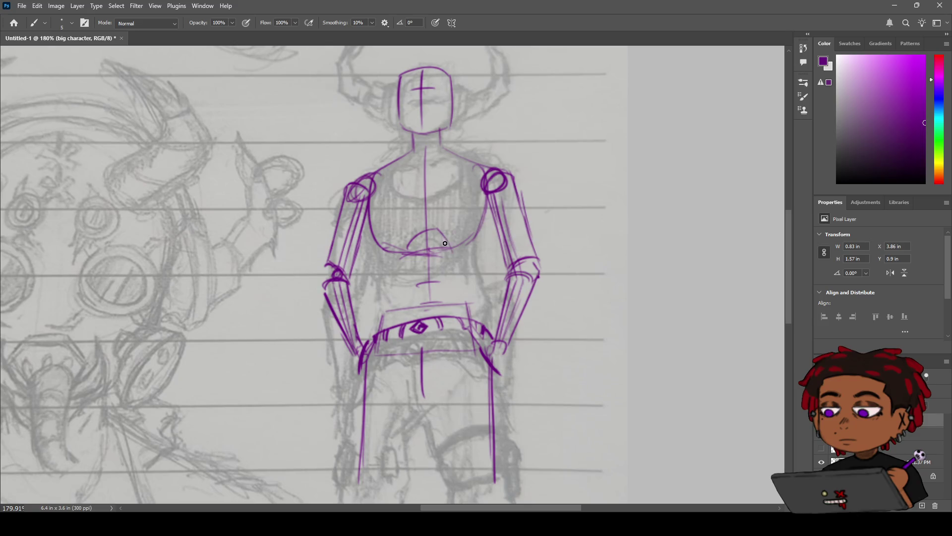
# Step: Draw the arched strap across the lower chest and thicken the right upper arm's inner line
pyautogui.moveTo(412, 251)
pyautogui.mouseDown()
pyautogui.moveTo(453, 256)
pyautogui.moveTo(404, 257)
pyautogui.mouseUp()
pyautogui.moveTo(380, 250); pyautogui.dragTo(377, 233)
pyautogui.moveTo(478, 228); pyautogui.dragTo(458, 260)
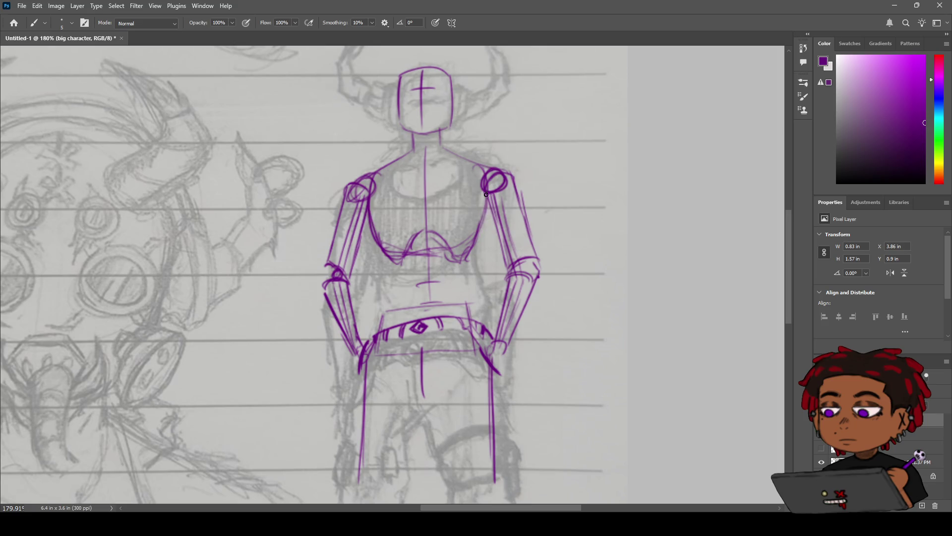
pyautogui.moveTo(486, 195); pyautogui.dragTo(480, 235)
# Step: Draw and darken lines down both sides of the torso, undoing one stray diagonal stroke
pyautogui.moveTo(371, 213)
pyautogui.mouseDown()
pyautogui.moveTo(383, 249)
pyautogui.moveTo(436, 258)
pyautogui.moveTo(421, 290)
pyautogui.mouseUp()
pyautogui.moveTo(391, 256); pyautogui.dragTo(376, 325)
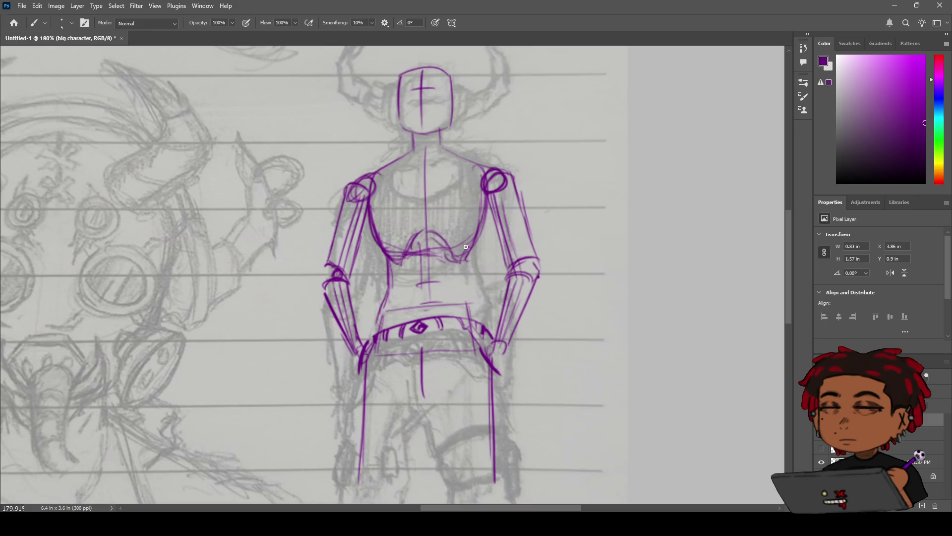
pyautogui.moveTo(468, 256); pyautogui.dragTo(469, 304)
pyautogui.moveTo(472, 247)
pyautogui.mouseDown()
pyautogui.moveTo(470, 286)
pyautogui.moveTo(482, 308)
pyautogui.mouseUp()
pyautogui.hotkey('ctrl', 'z')
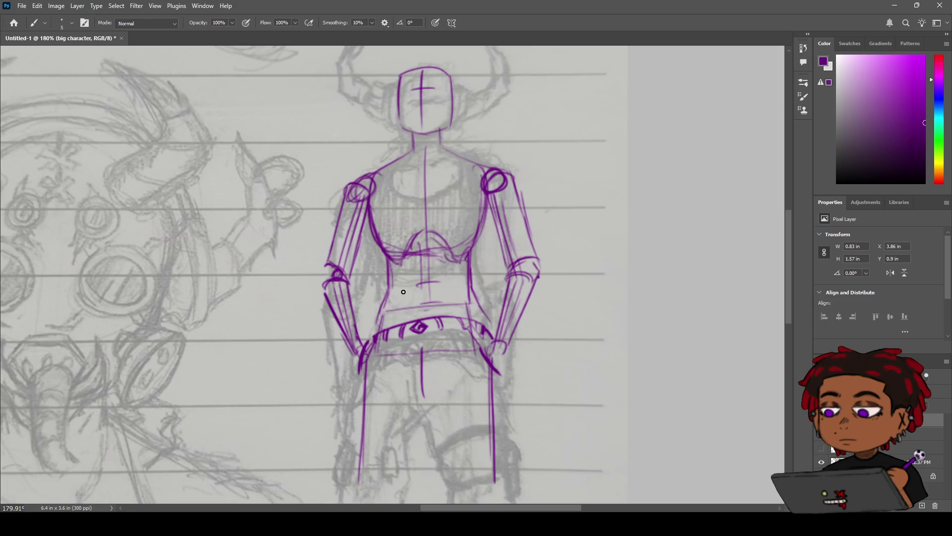
pyautogui.press('z')
pyautogui.moveTo(407, 302)
pyautogui.mouseDown()
pyautogui.moveTo(396, 302)
pyautogui.moveTo(449, 275)
pyautogui.mouseUp()
# Step: Erase the old right-waist lines and trace the left torso contour
pyautogui.press('e')
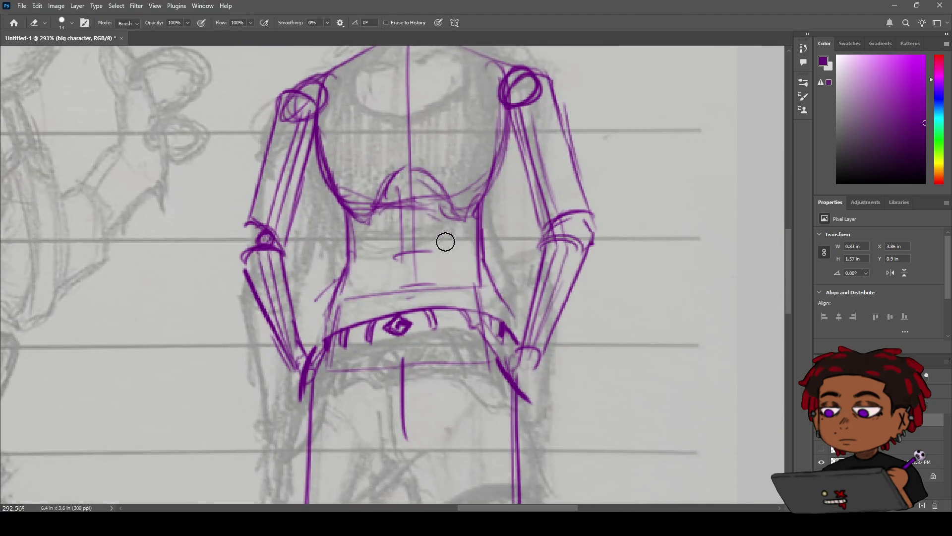
pyautogui.moveTo(516, 278)
pyautogui.mouseDown()
pyautogui.moveTo(499, 298)
pyautogui.moveTo(372, 293)
pyautogui.mouseUp()
pyautogui.press('b')
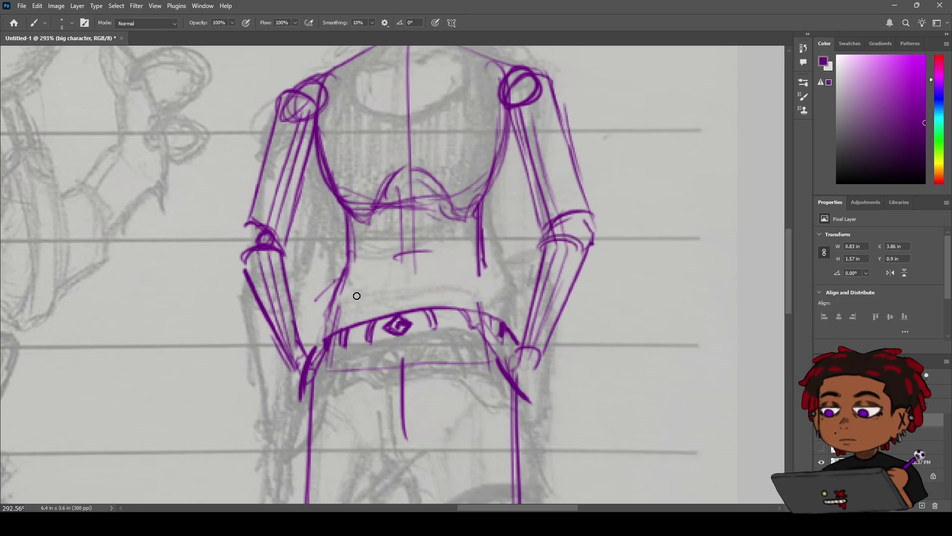
pyautogui.moveTo(341, 208)
pyautogui.mouseDown()
pyautogui.moveTo(353, 292)
pyautogui.moveTo(343, 292)
pyautogui.moveTo(358, 307)
pyautogui.mouseUp()
# Step: Redraw the waistband as a longer arch above the belt with a stroke at its left end
pyautogui.moveTo(329, 318); pyautogui.dragTo(485, 281)
pyautogui.hotkey('ctrl', 'z')
pyautogui.moveTo(321, 317); pyautogui.dragTo(500, 288)
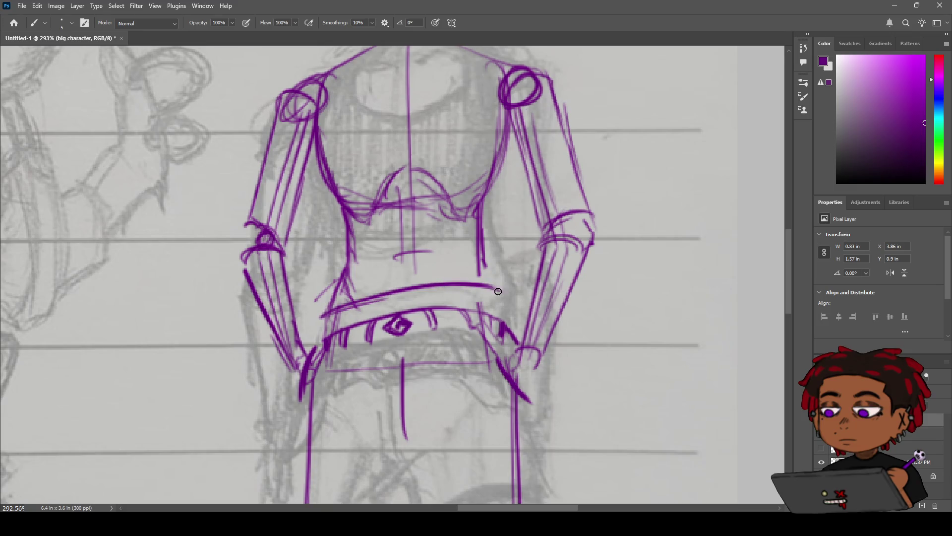
pyautogui.moveTo(323, 312); pyautogui.dragTo(317, 333)
pyautogui.press('z')
pyautogui.moveTo(362, 311)
pyautogui.mouseDown()
pyautogui.moveTo(377, 315)
pyautogui.moveTo(397, 298)
pyautogui.moveTo(346, 352)
pyautogui.moveTo(481, 338)
pyautogui.mouseUp()
# Step: Draw lines down the right hip and close the gap along the left hip
pyautogui.press('e')
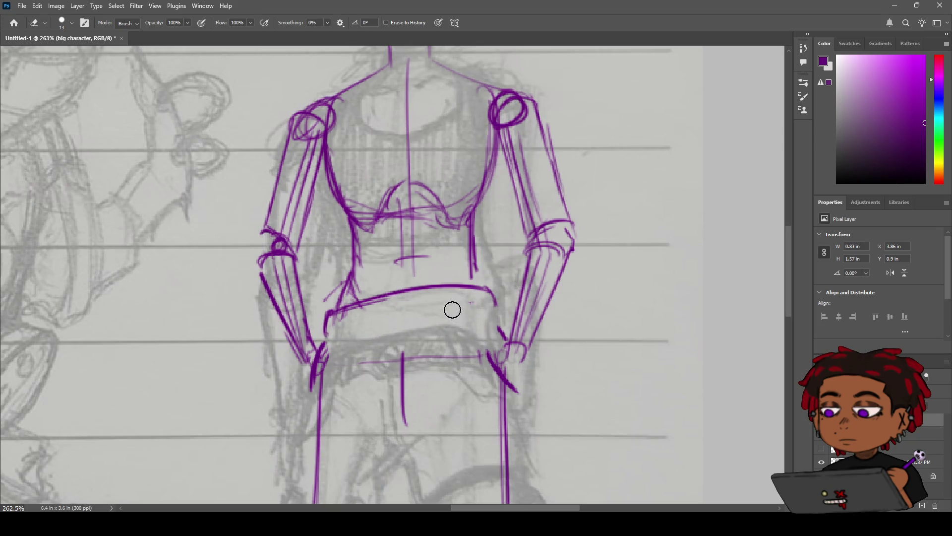
pyautogui.press('b')
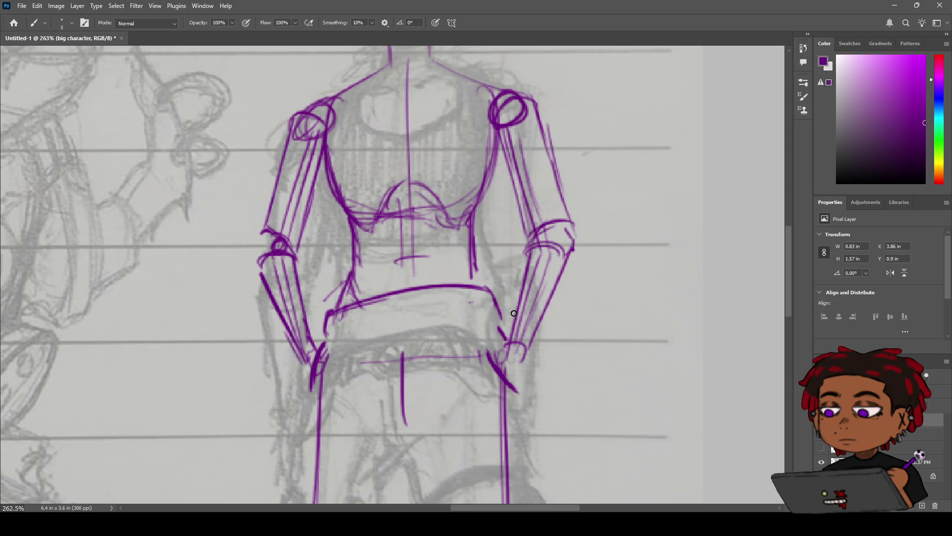
pyautogui.moveTo(497, 306); pyautogui.dragTo(511, 342)
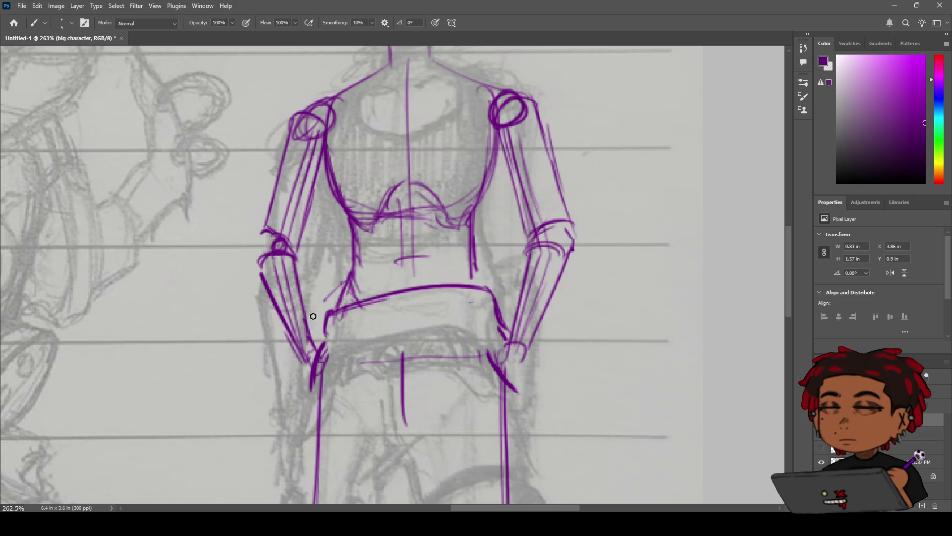
pyautogui.moveTo(324, 323); pyautogui.dragTo(323, 348)
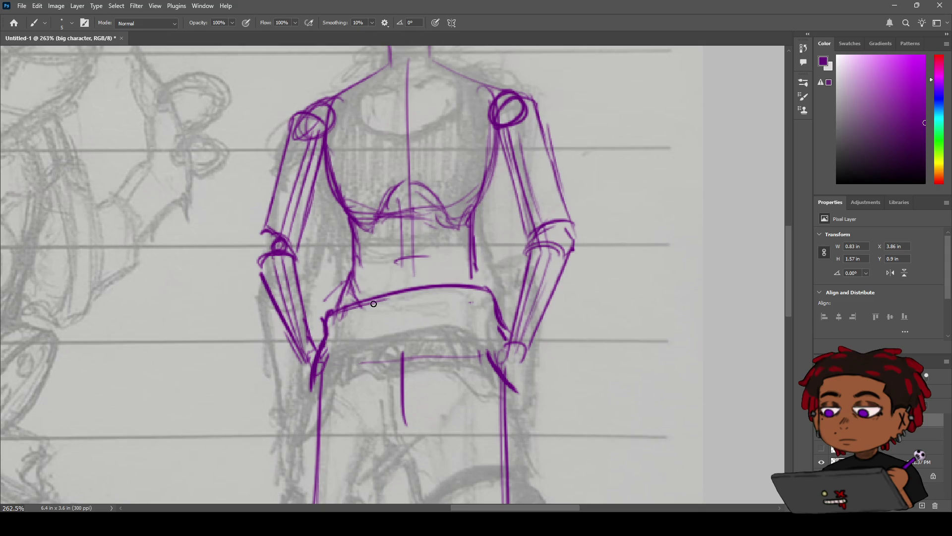
pyautogui.moveTo(398, 294)
pyautogui.mouseDown()
pyautogui.moveTo(391, 317)
pyautogui.moveTo(390, 306)
pyautogui.moveTo(410, 303)
pyautogui.mouseUp()
pyautogui.hotkey('ctrl', 'z')
# Step: Erase the old hip and belt lines, then add the emblem underline and a shorter centre buckle strap
pyautogui.press('e')
pyautogui.moveTo(404, 377); pyautogui.dragTo(403, 421)
pyautogui.moveTo(413, 358); pyautogui.dragTo(476, 353)
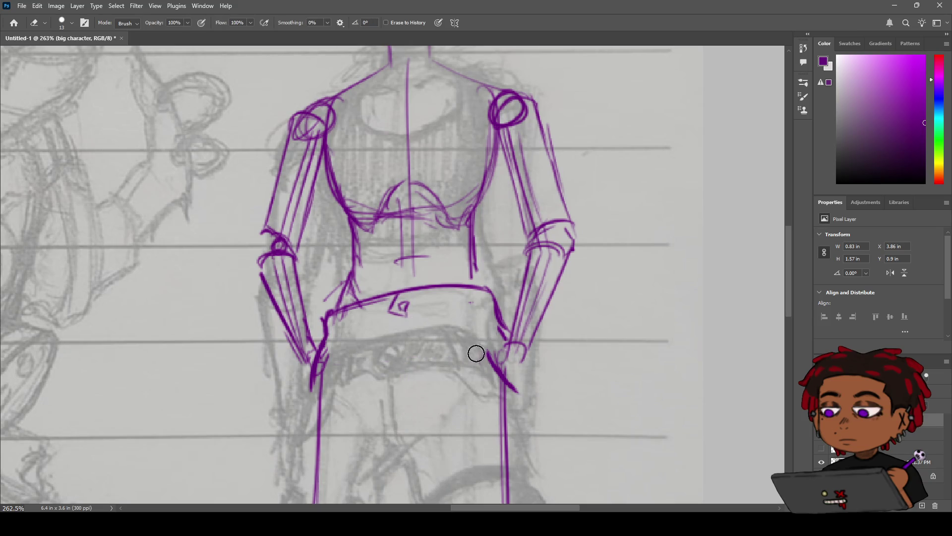
pyautogui.press('b')
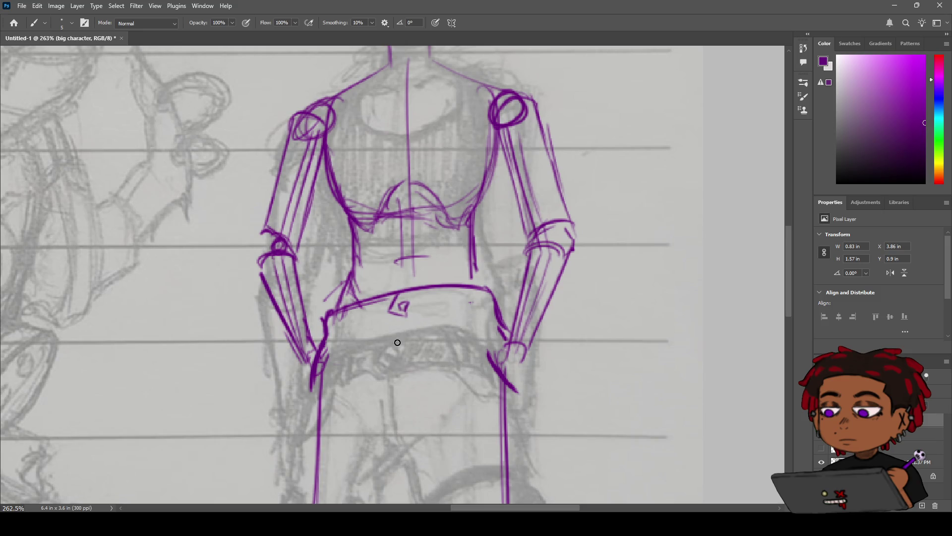
pyautogui.moveTo(390, 319); pyautogui.dragTo(420, 316)
pyautogui.hotkey('ctrl', 'z')
pyautogui.hotkey('ctrl', 'z')
pyautogui.moveTo(401, 317)
pyautogui.mouseDown()
pyautogui.moveTo(402, 369)
pyautogui.moveTo(375, 355)
pyautogui.mouseUp()
pyautogui.press('z')
pyautogui.moveTo(434, 333); pyautogui.dragTo(357, 99)
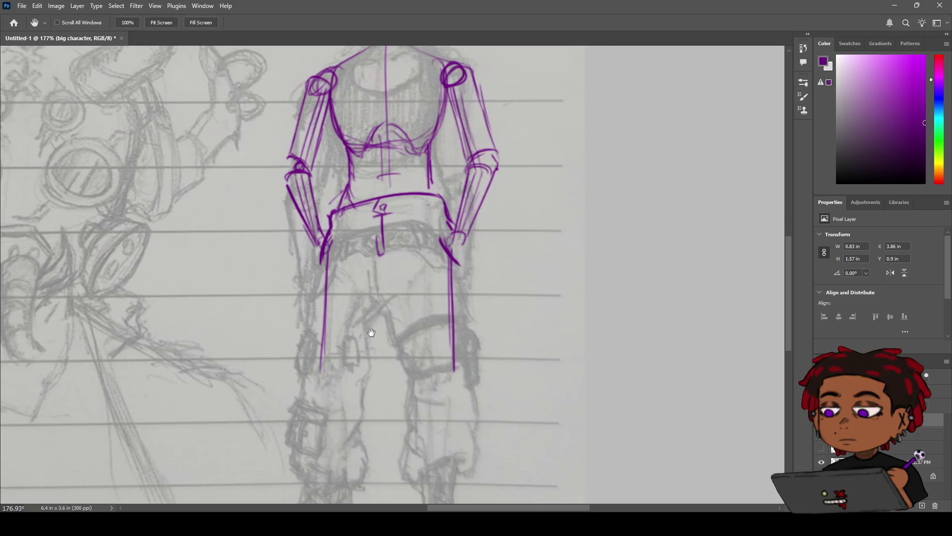
# Step: Extend the left leg line, then erase the first triangle-and-box shapes at both leg ends
pyautogui.moveTo(321, 371)
pyautogui.mouseDown()
pyautogui.moveTo(314, 388)
pyautogui.moveTo(328, 392)
pyautogui.mouseUp()
pyautogui.moveTo(450, 385)
pyautogui.mouseDown()
pyautogui.moveTo(468, 380)
pyautogui.moveTo(448, 403)
pyautogui.moveTo(470, 400)
pyautogui.mouseUp()
pyautogui.moveTo(471, 383); pyautogui.dragTo(470, 400)
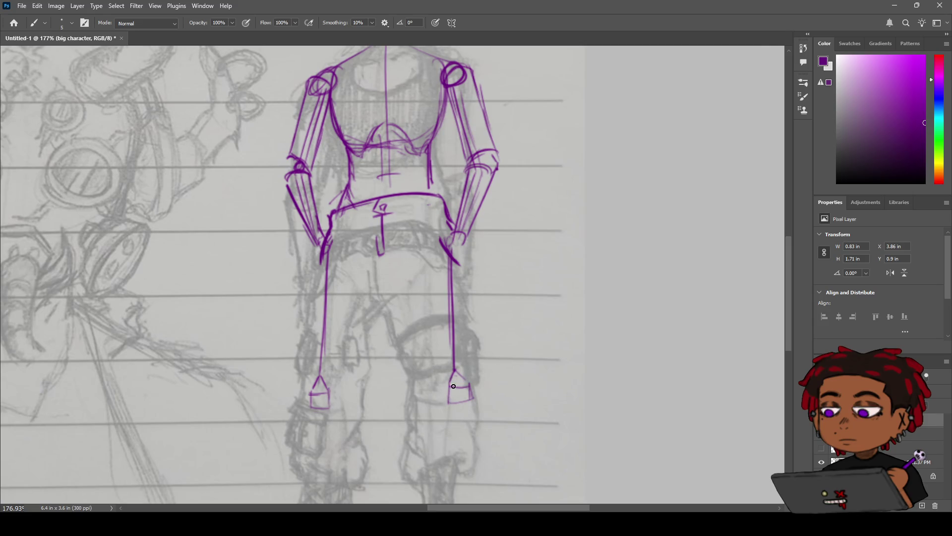
pyautogui.press('space')
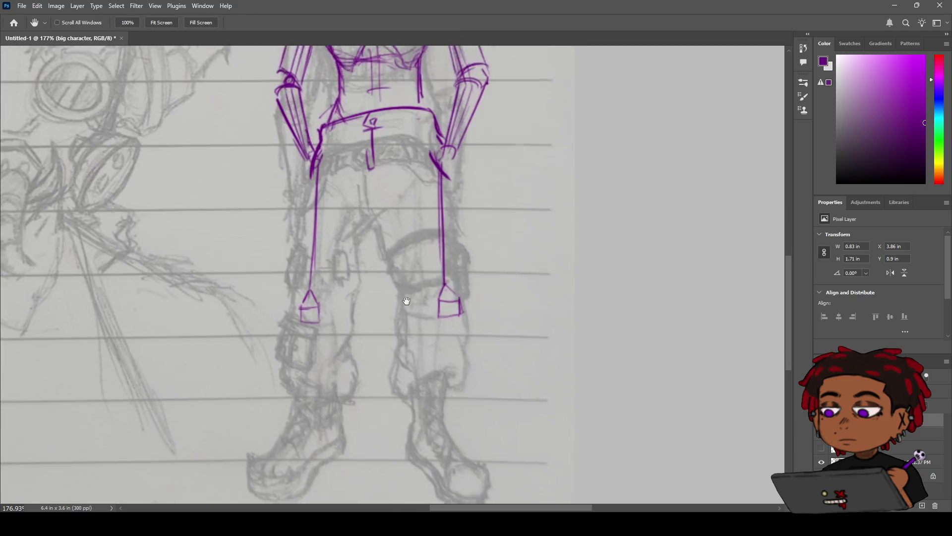
pyautogui.moveTo(363, 439); pyautogui.dragTo(352, 300)
pyautogui.press('e')
pyautogui.moveTo(304, 268); pyautogui.dragTo(295, 251)
pyautogui.moveTo(451, 263)
pyautogui.mouseDown()
pyautogui.moveTo(461, 248)
pyautogui.moveTo(425, 251)
pyautogui.mouseUp()
pyautogui.press('b')
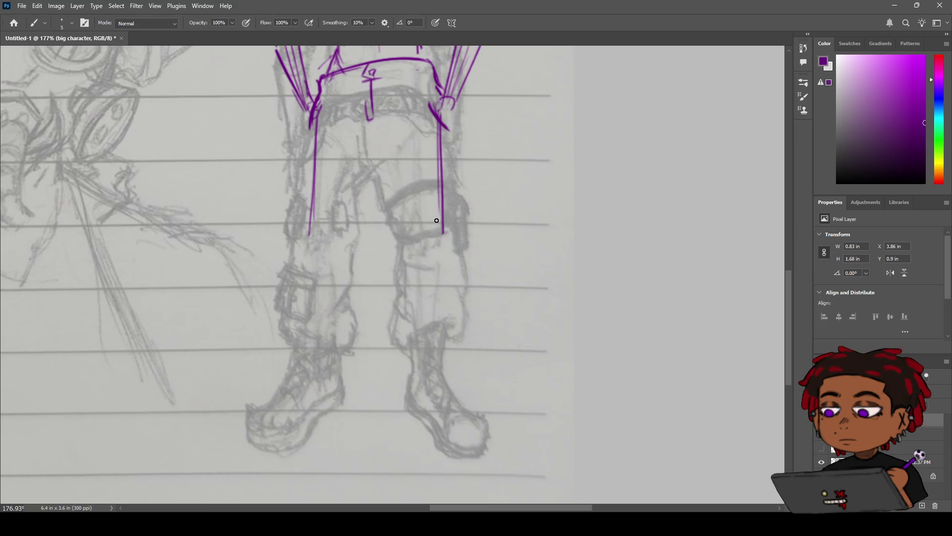
# Step: Draw triangle-and-box joints at both knees
pyautogui.moveTo(442, 209)
pyautogui.mouseDown()
pyautogui.moveTo(437, 234)
pyautogui.moveTo(455, 233)
pyautogui.mouseUp()
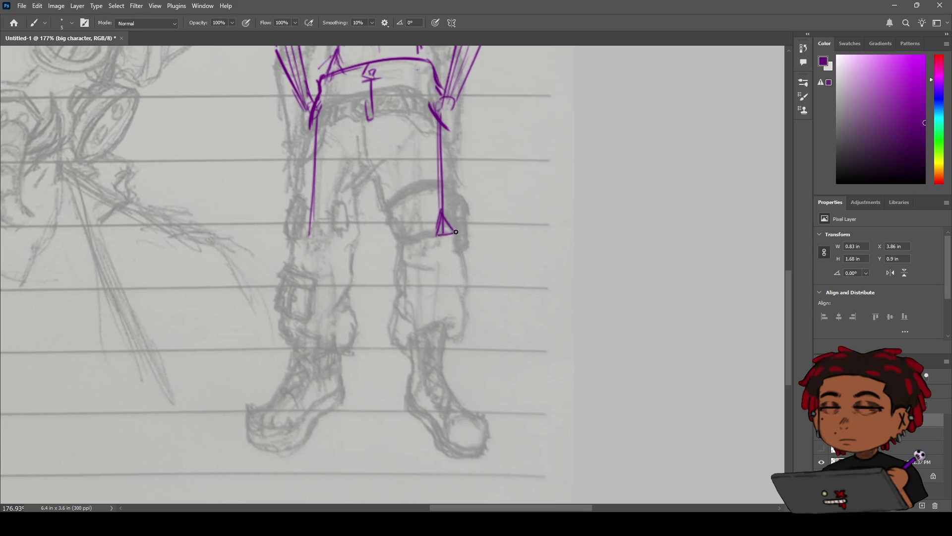
pyautogui.moveTo(310, 214)
pyautogui.mouseDown()
pyautogui.moveTo(299, 231)
pyautogui.moveTo(320, 226)
pyautogui.moveTo(319, 241)
pyautogui.mouseUp()
pyautogui.moveTo(317, 240)
pyautogui.mouseDown()
pyautogui.moveTo(296, 242)
pyautogui.moveTo(300, 234)
pyautogui.mouseUp()
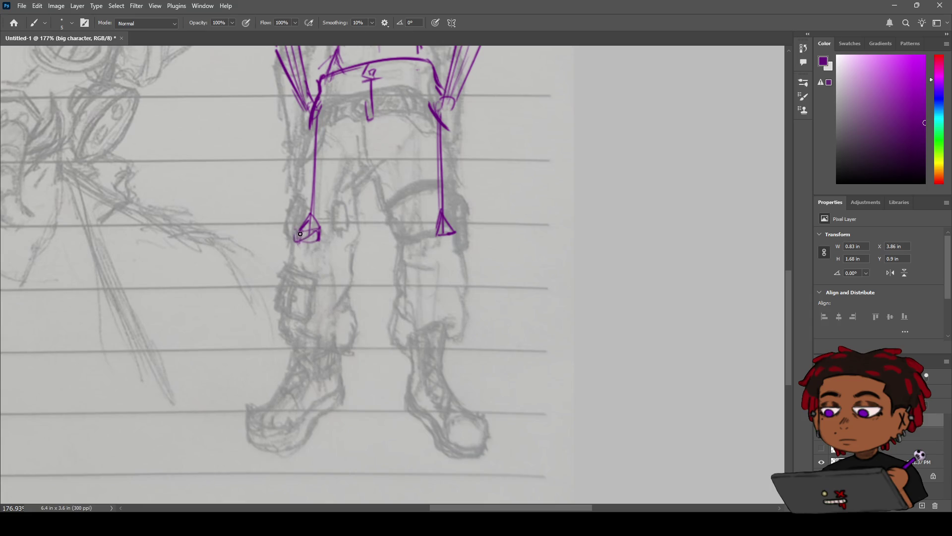
pyautogui.moveTo(438, 236); pyautogui.dragTo(437, 251)
pyautogui.moveTo(438, 250); pyautogui.dragTo(456, 246)
pyautogui.moveTo(455, 233); pyautogui.dragTo(456, 241)
pyautogui.moveTo(299, 230); pyautogui.dragTo(326, 298)
pyautogui.hotkey('ctrl', 'z')
# Step: Draw both lower-leg lines from the knee boxes toward the ankles, retrying until they sit right
pyautogui.moveTo(318, 246); pyautogui.dragTo(324, 343)
pyautogui.hotkey('ctrl', 'z')
pyautogui.moveTo(321, 244); pyautogui.dragTo(323, 351)
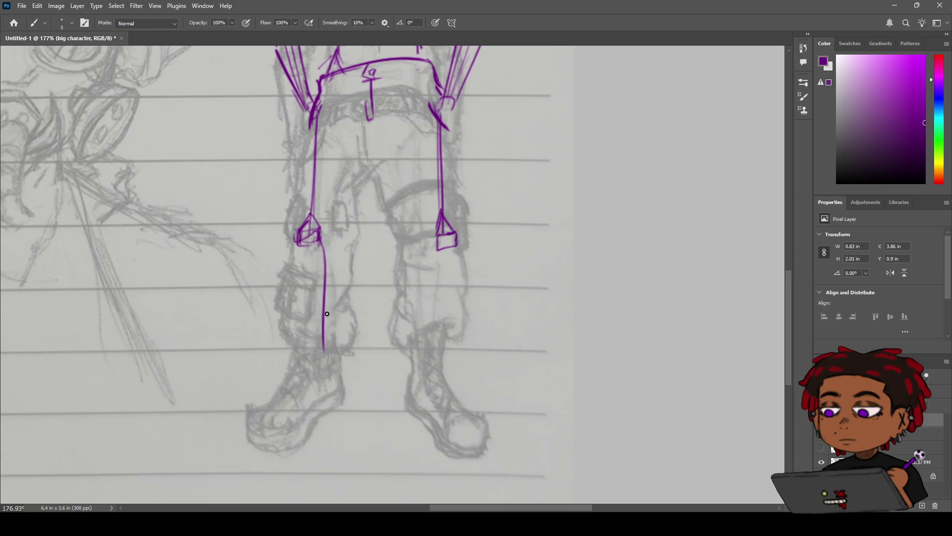
pyautogui.moveTo(436, 239); pyautogui.dragTo(423, 332)
pyautogui.hotkey('ctrl', 'z')
pyautogui.moveTo(436, 239); pyautogui.dragTo(426, 350)
pyautogui.hotkey('ctrl', 'z')
pyautogui.moveTo(436, 233); pyautogui.dragTo(424, 376)
pyautogui.hotkey('ctrl', 'z')
pyautogui.moveTo(430, 235); pyautogui.dragTo(419, 383)
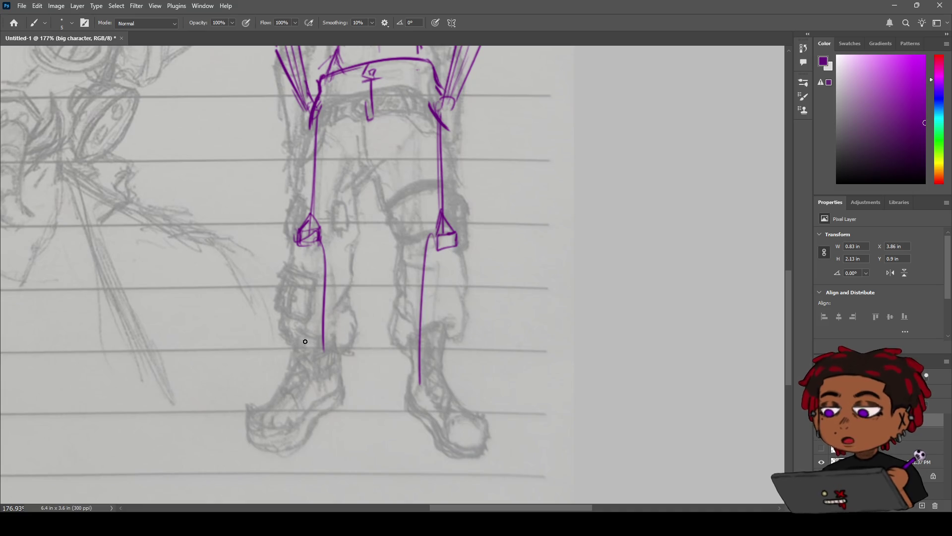
pyautogui.moveTo(324, 333); pyautogui.dragTo(322, 378)
pyautogui.hotkey('ctrl', 'z')
pyautogui.moveTo(321, 332); pyautogui.dragTo(324, 386)
# Step: Outline the left foot's top edge, toe tip and heel as a boot shape
pyautogui.moveTo(308, 374); pyautogui.dragTo(322, 357)
pyautogui.moveTo(263, 411)
pyautogui.mouseDown()
pyautogui.moveTo(319, 362)
pyautogui.moveTo(256, 424)
pyautogui.mouseUp()
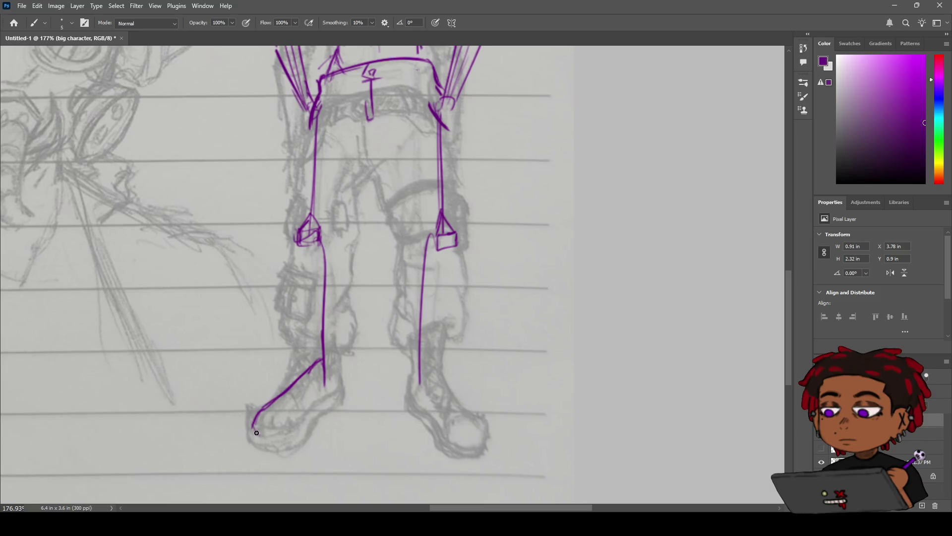
pyautogui.moveTo(254, 421)
pyautogui.mouseDown()
pyautogui.moveTo(270, 441)
pyautogui.moveTo(328, 394)
pyautogui.moveTo(310, 409)
pyautogui.mouseUp()
pyautogui.moveTo(324, 370); pyautogui.dragTo(293, 436)
# Step: Extend the right leg to the ankle and outline the right boot's back and sole
pyautogui.moveTo(420, 365)
pyautogui.mouseDown()
pyautogui.moveTo(415, 386)
pyautogui.moveTo(441, 375)
pyautogui.moveTo(420, 372)
pyautogui.moveTo(458, 404)
pyautogui.moveTo(456, 447)
pyautogui.moveTo(477, 441)
pyautogui.mouseUp()
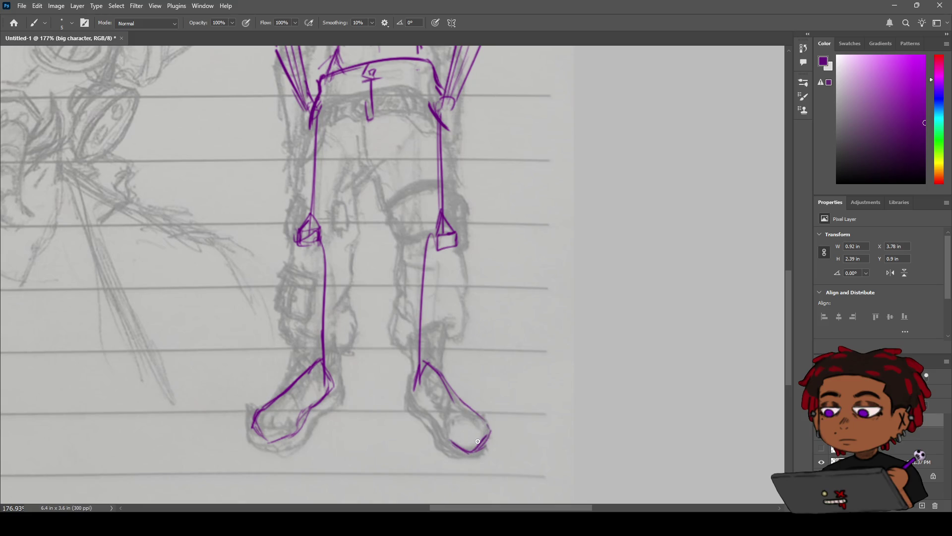
pyautogui.moveTo(421, 377); pyautogui.dragTo(466, 448)
pyautogui.scroll(-5, 453, 283)
pyautogui.scroll(4, 454, 283)
pyautogui.moveTo(450, 230); pyautogui.dragTo(469, 352)
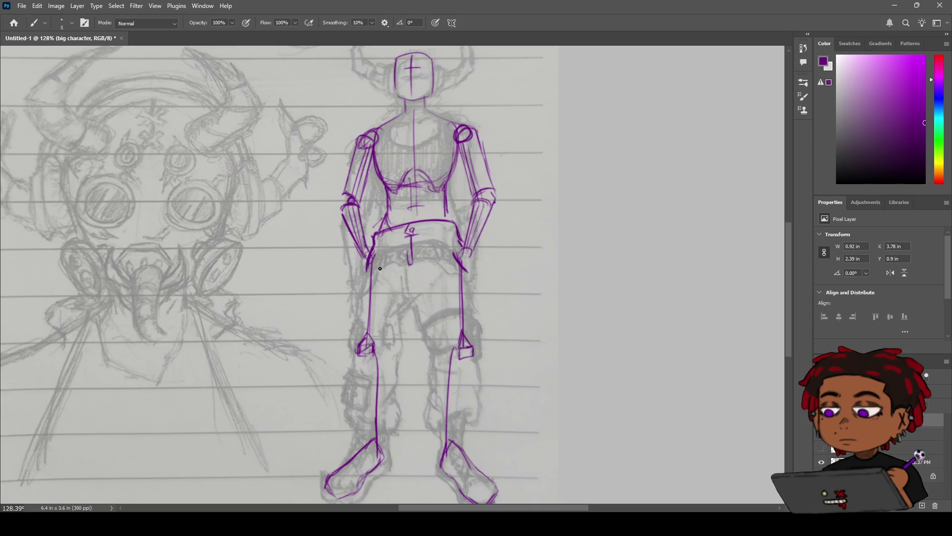
# Step: Trace the waist, hip curves, right leg outline and top of the thigh
pyautogui.moveTo(378, 268); pyautogui.dragTo(433, 260)
pyautogui.moveTo(456, 259); pyautogui.dragTo(423, 288)
pyautogui.moveTo(470, 262); pyautogui.dragTo(476, 325)
pyautogui.hotkey('ctrl', 'z')
pyautogui.moveTo(469, 260); pyautogui.dragTo(477, 336)
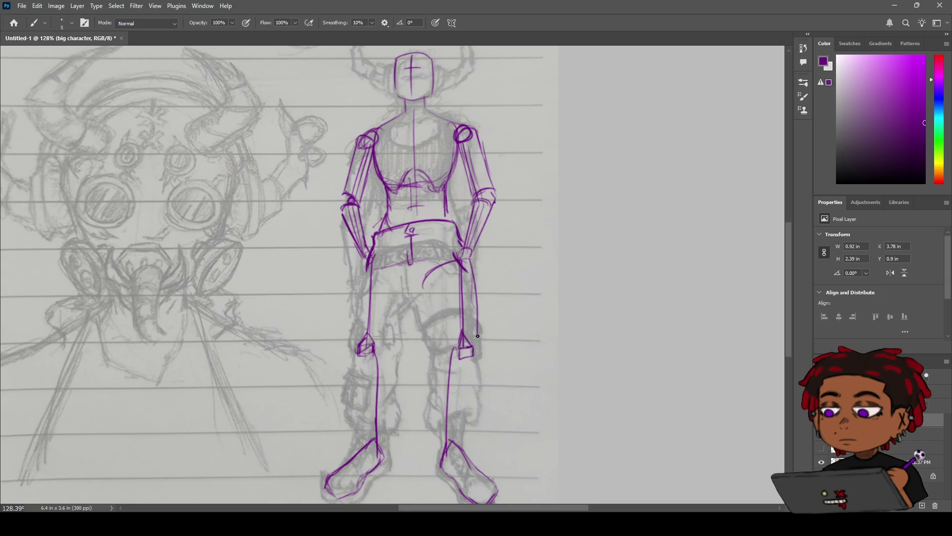
pyautogui.hotkey('ctrl', 'z')
pyautogui.moveTo(472, 268); pyautogui.dragTo(478, 350)
pyautogui.moveTo(430, 271); pyautogui.dragTo(443, 328)
pyautogui.hotkey('ctrl', 'z')
pyautogui.moveTo(428, 286)
pyautogui.mouseDown()
pyautogui.moveTo(449, 345)
pyautogui.moveTo(436, 300)
pyautogui.mouseUp()
pyautogui.moveTo(351, 270)
pyautogui.mouseDown()
pyautogui.moveTo(400, 281)
pyautogui.moveTo(386, 273)
pyautogui.moveTo(355, 305)
pyautogui.moveTo(362, 332)
pyautogui.mouseUp()
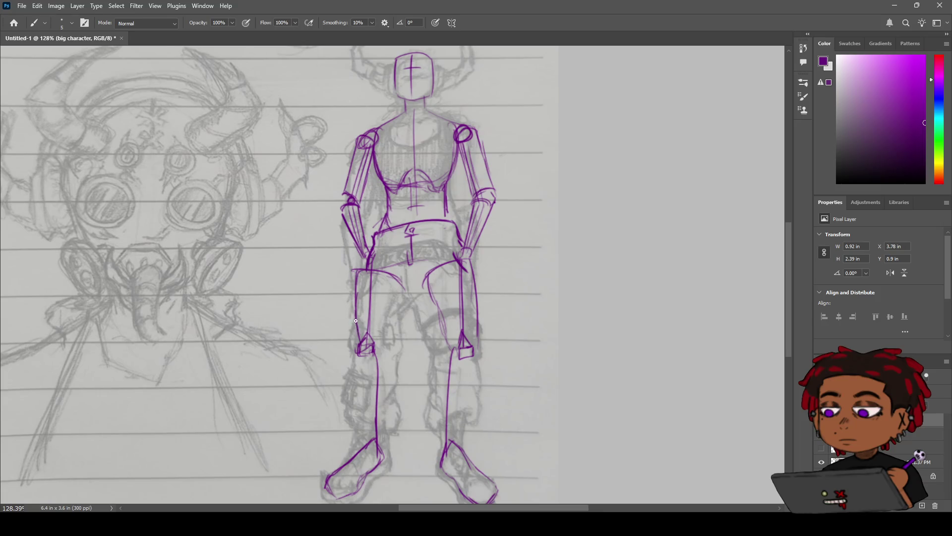
# Step: Draw the inner left-thigh line to the knee and both edges of the left shin
pyautogui.moveTo(404, 298)
pyautogui.mouseDown()
pyautogui.moveTo(379, 359)
pyautogui.moveTo(362, 363)
pyautogui.moveTo(384, 360)
pyautogui.moveTo(384, 448)
pyautogui.mouseUp()
pyautogui.moveTo(388, 392); pyautogui.dragTo(381, 449)
pyautogui.moveTo(358, 363); pyautogui.dragTo(370, 436)
pyautogui.moveTo(376, 379)
pyautogui.mouseDown()
pyautogui.moveTo(366, 392)
pyautogui.moveTo(370, 435)
pyautogui.mouseUp()
pyautogui.hotkey('ctrl', 'z')
pyautogui.hotkey('ctrl', 'z')
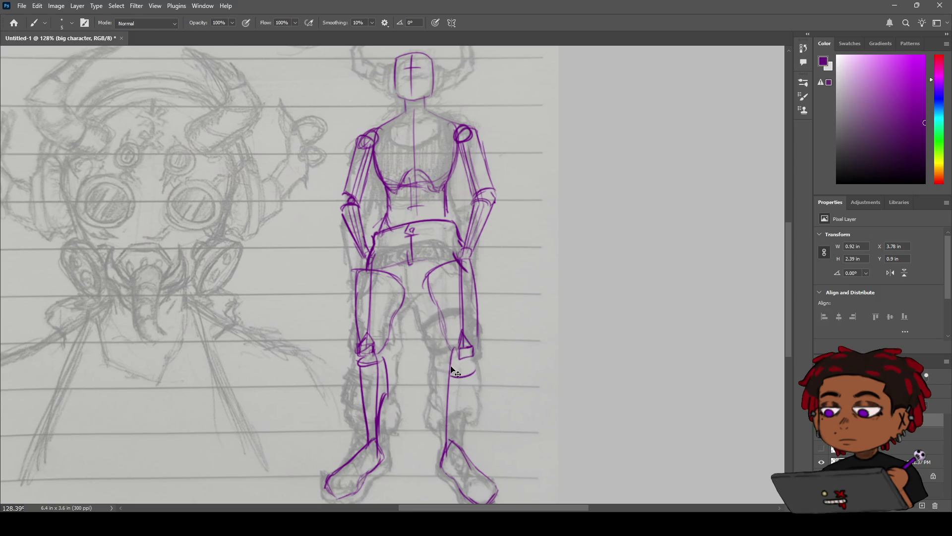
# Step: Outline the inner and outer edges of the right shin down to the ankle
pyautogui.moveTo(470, 369)
pyautogui.mouseDown()
pyautogui.moveTo(446, 371)
pyautogui.moveTo(468, 368)
pyautogui.moveTo(444, 395)
pyautogui.moveTo(442, 434)
pyautogui.mouseUp()
pyautogui.hotkey('ctrl', 'z')
pyautogui.moveTo(446, 398); pyautogui.dragTo(450, 438)
pyautogui.moveTo(471, 371); pyautogui.dragTo(461, 439)
pyautogui.moveTo(431, 240); pyautogui.dragTo(426, 269)
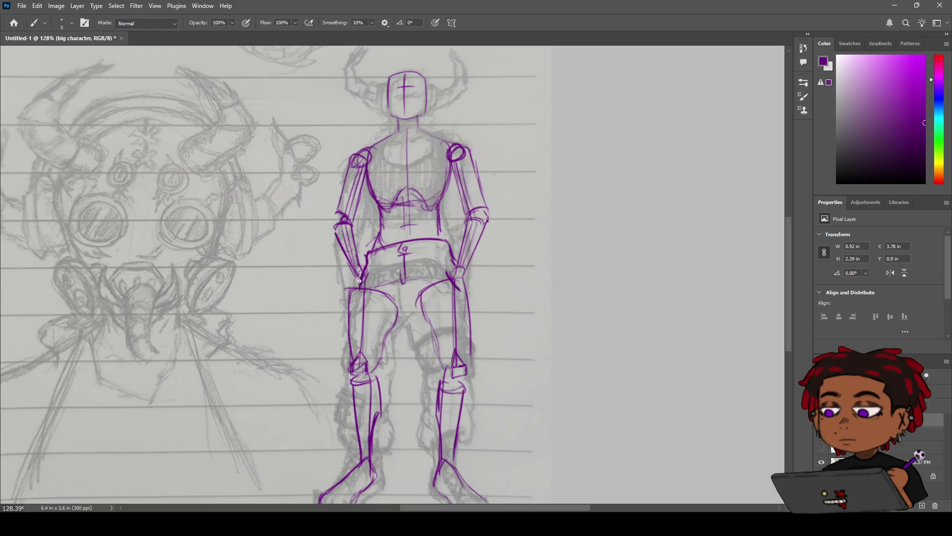
# Step: Brush the purple hip line, belt strokes at the waist, a short left-waist line and the chest line
pyautogui.moveTo(360, 291); pyautogui.dragTo(435, 284)
pyautogui.moveTo(371, 254)
pyautogui.mouseDown()
pyautogui.moveTo(373, 282)
pyautogui.moveTo(425, 277)
pyautogui.mouseUp()
pyautogui.moveTo(449, 247)
pyautogui.mouseDown()
pyautogui.moveTo(436, 270)
pyautogui.moveTo(395, 255)
pyautogui.mouseUp()
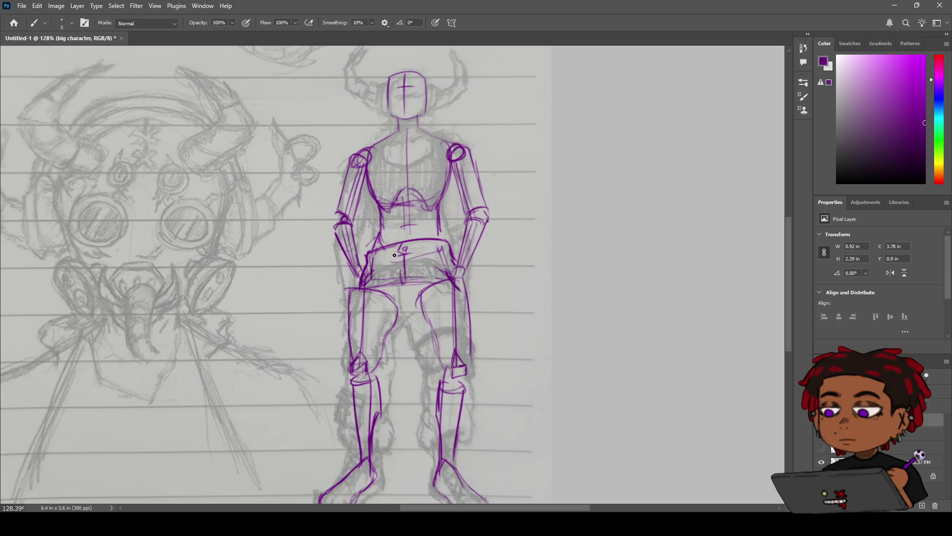
pyautogui.moveTo(462, 192)
pyautogui.mouseDown()
pyautogui.moveTo(422, 194)
pyautogui.moveTo(476, 194)
pyautogui.moveTo(443, 229)
pyautogui.mouseUp()
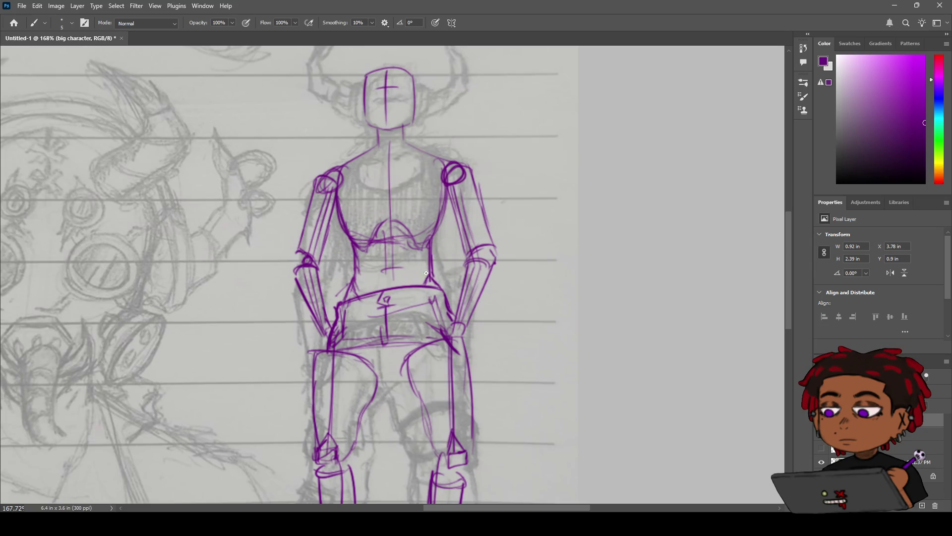
pyautogui.moveTo(344, 299); pyautogui.dragTo(390, 270)
pyautogui.press('r')
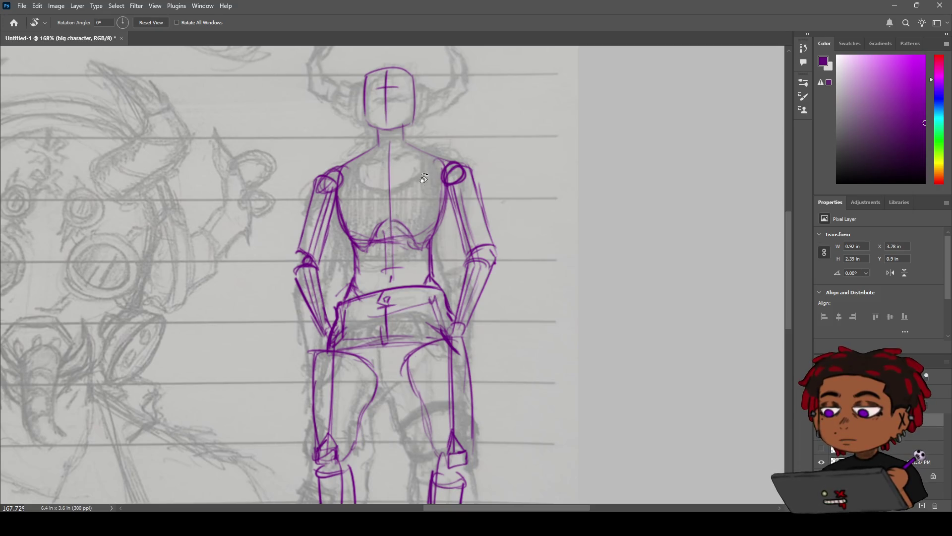
pyautogui.press('b')
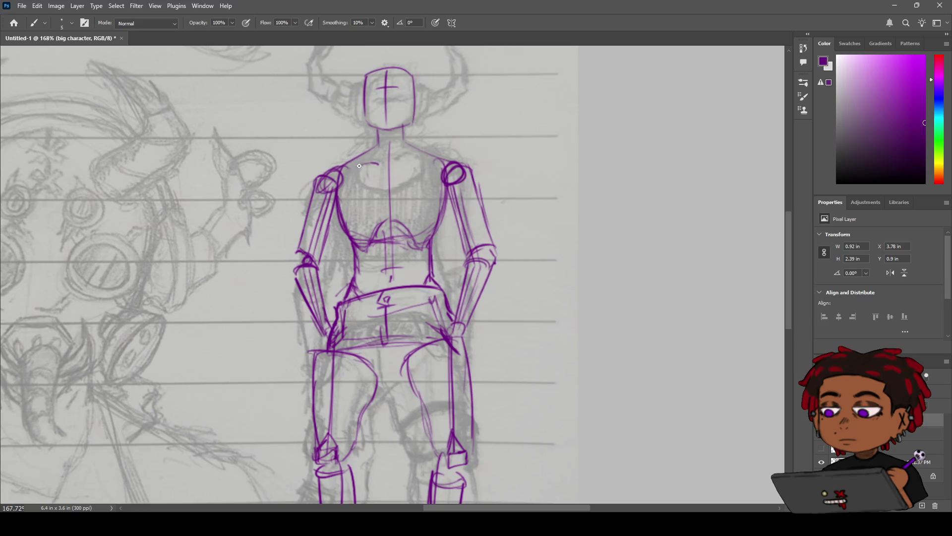
pyautogui.moveTo(403, 159); pyautogui.dragTo(416, 161)
# Step: Inspect the whole figure, then hide the pencil sketch layer so only the purple drawing shows
pyautogui.press('z')
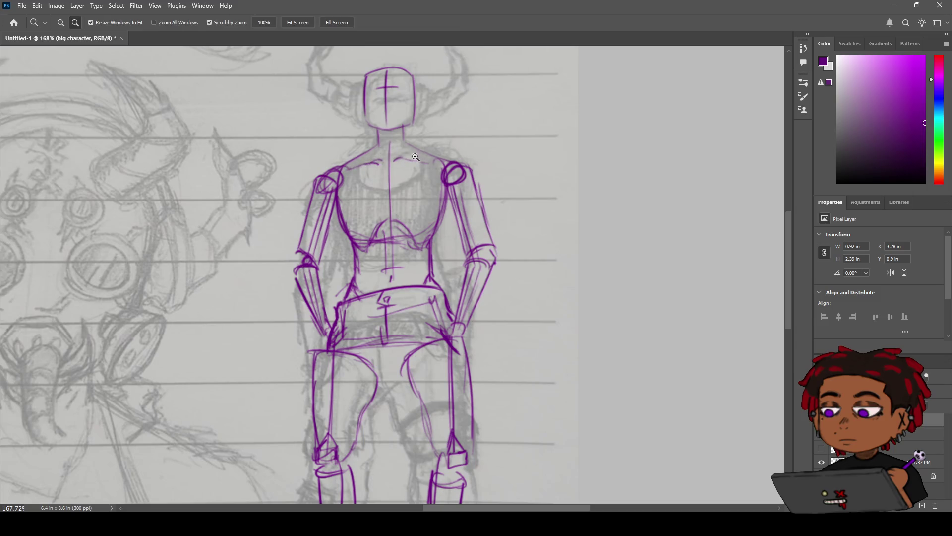
pyautogui.keyDown('alt'); pyautogui.click(385, 161); pyautogui.keyUp('alt')
pyautogui.moveTo(385, 162)
pyautogui.mouseDown()
pyautogui.moveTo(437, 164)
pyautogui.moveTo(433, 195)
pyautogui.moveTo(443, 187)
pyautogui.mouseUp()
pyautogui.press('h')
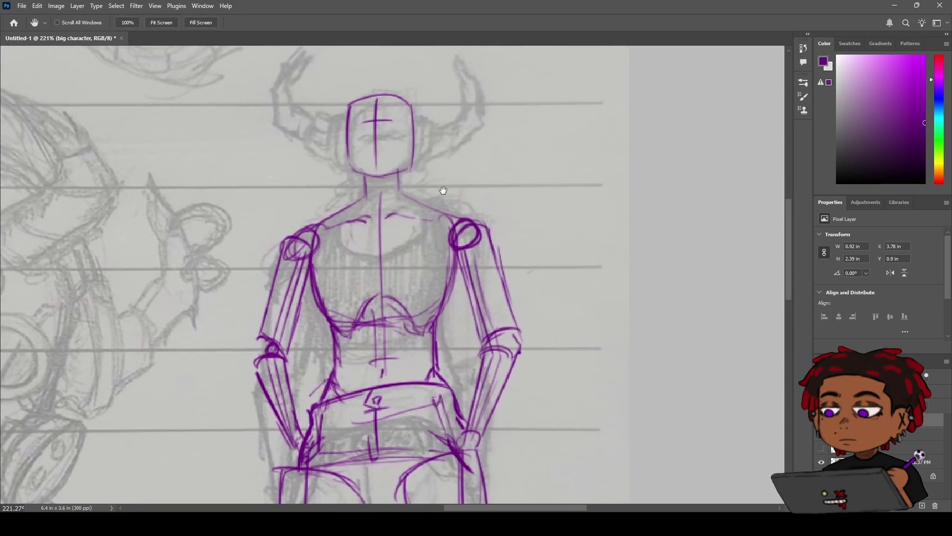
pyautogui.scroll(1, 453, 159)
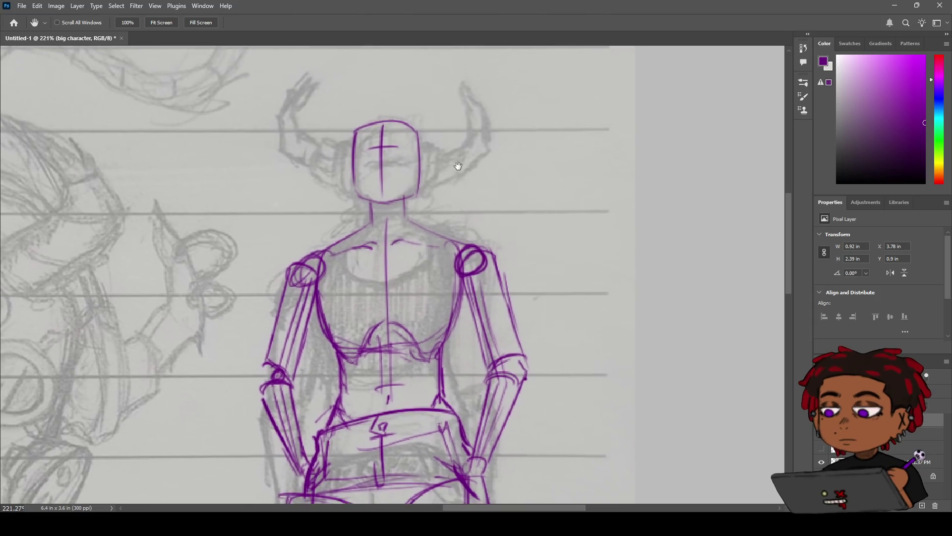
pyautogui.scroll(-5, 452, 209)
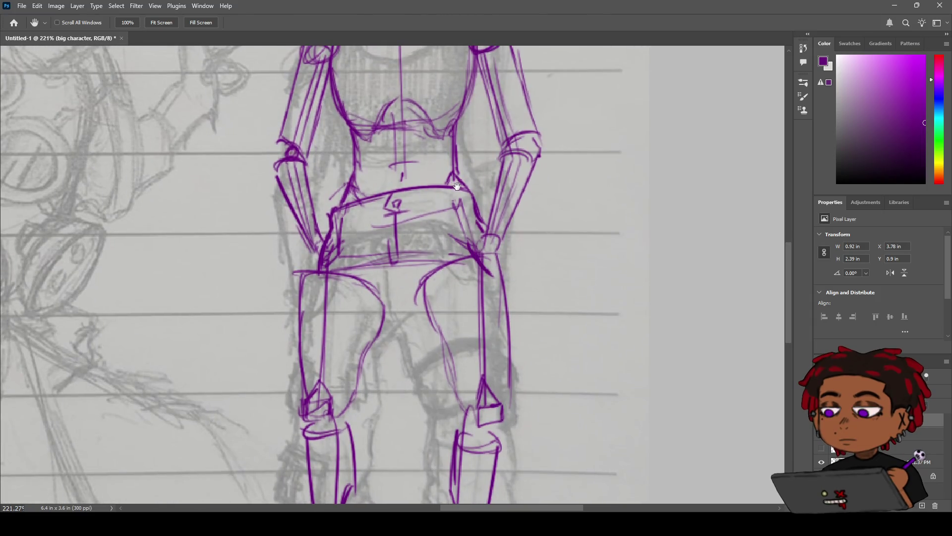
pyautogui.scroll(-3, 581, 308)
pyautogui.scroll(-3, 523, 287)
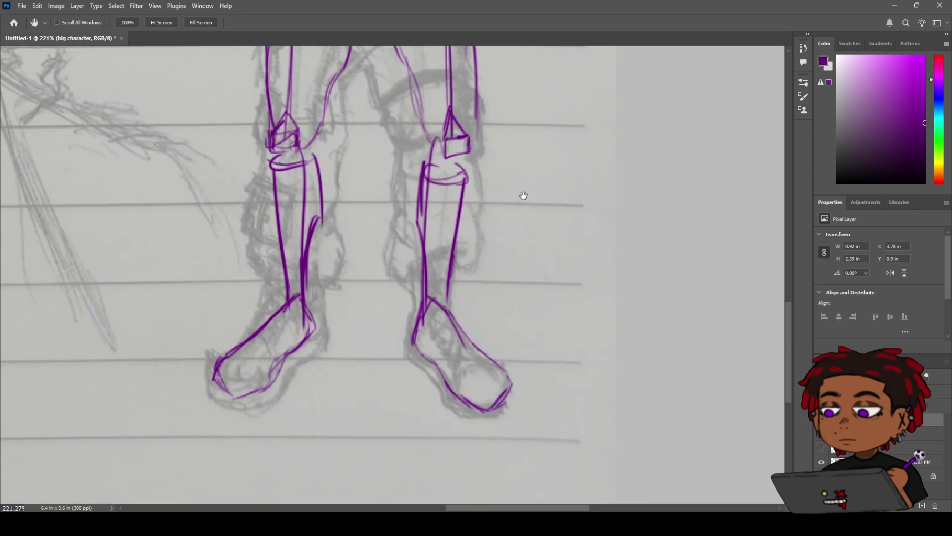
pyautogui.scroll(3, 525, 218)
pyautogui.scroll(5, 525, 276)
pyautogui.scroll(-2, 523, 249)
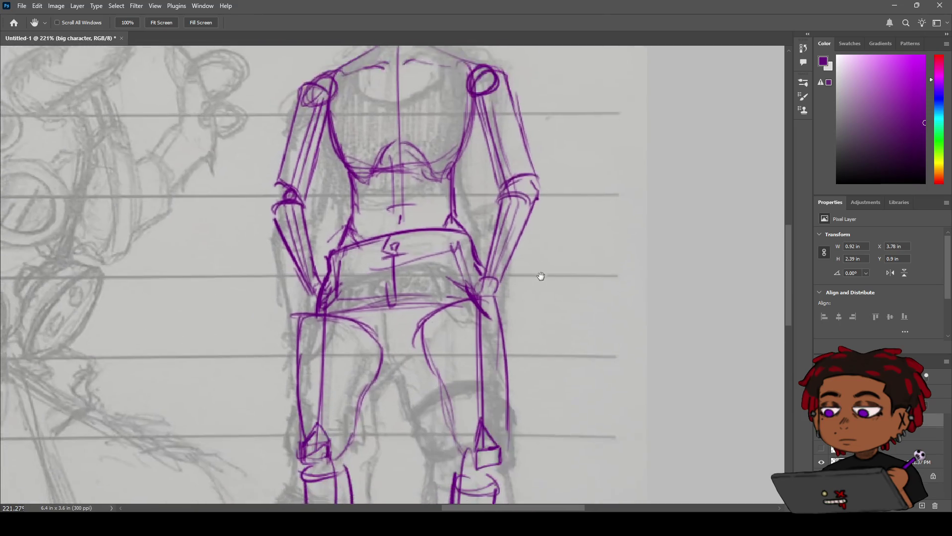
pyautogui.scroll(-2, 540, 272)
pyautogui.scroll(4, 544, 242)
pyautogui.scroll(1, 515, 302)
pyautogui.scroll(2, 510, 283)
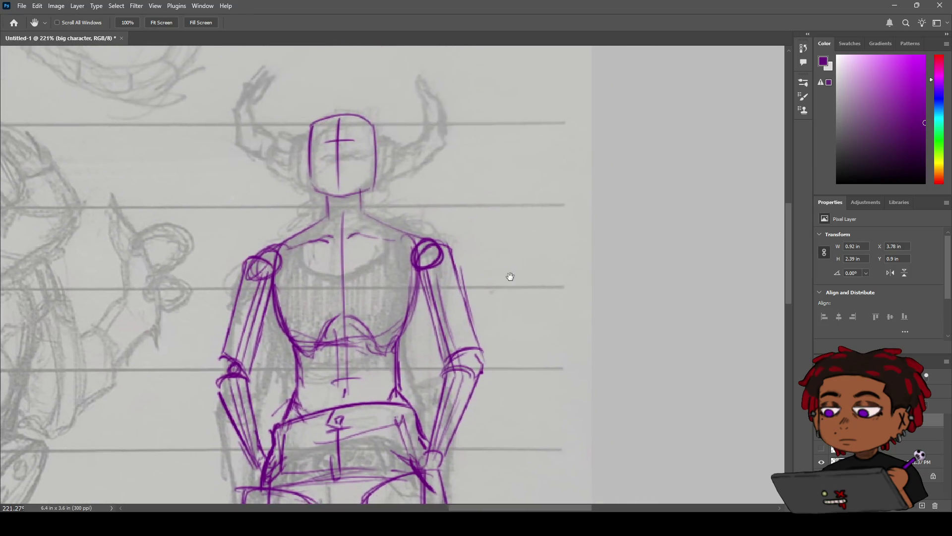
pyautogui.scroll(-3, 546, 248)
pyautogui.scroll(-3, 570, 263)
pyautogui.scroll(1, 580, 313)
pyautogui.press('z')
pyautogui.scroll(-3, 573, 329)
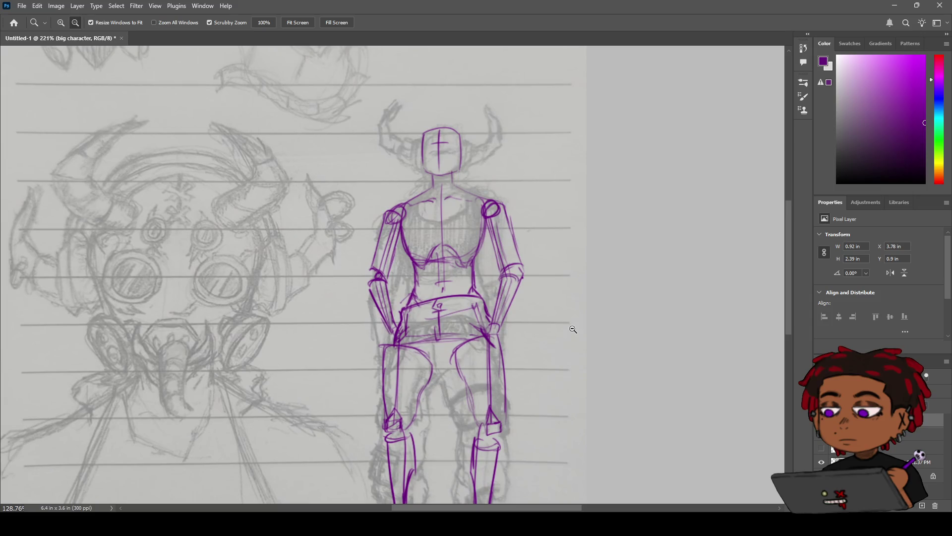
pyautogui.scroll(-1, 570, 329)
pyautogui.moveTo(566, 330); pyautogui.dragTo(696, 344)
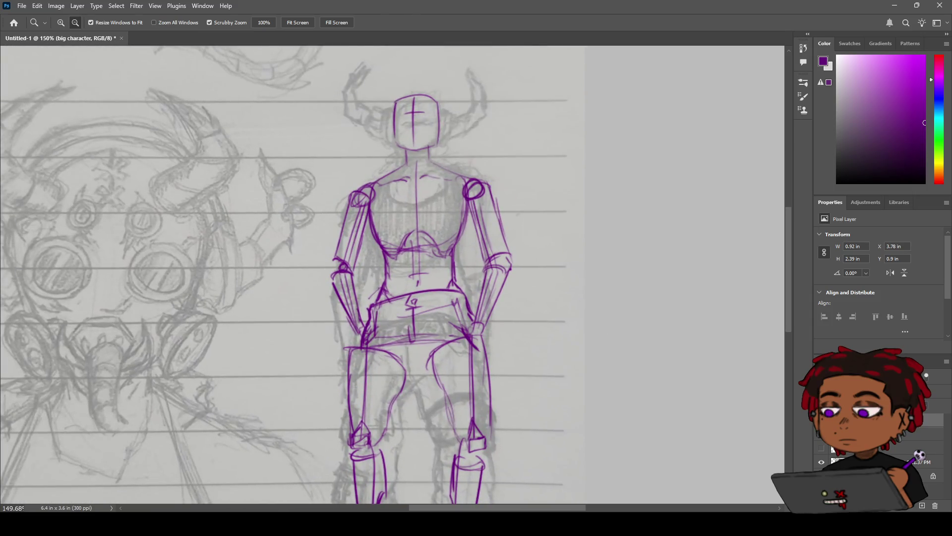
pyautogui.click(822, 463)
pyautogui.moveTo(567, 267); pyautogui.dragTo(559, 270)
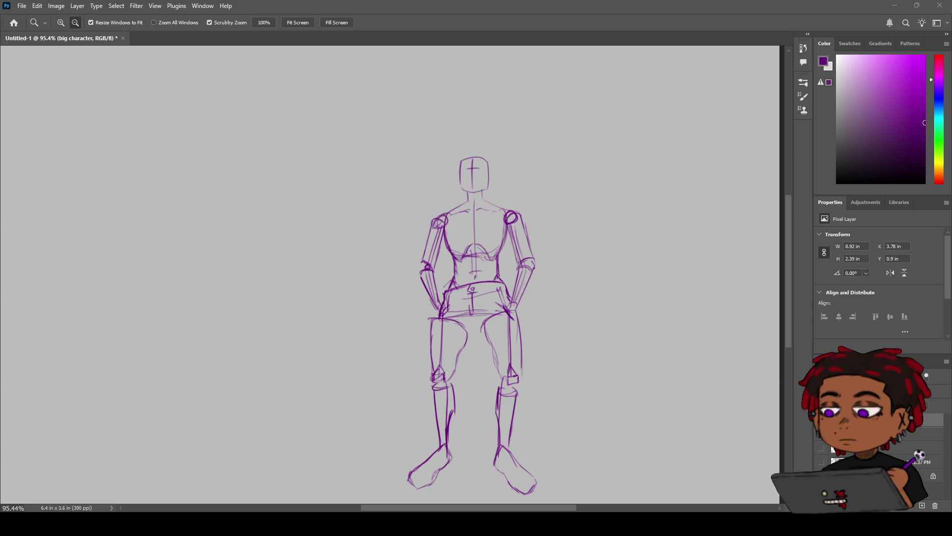
# Step: Fade the purple drawing to 30% opacity and switch to the character outline layer
pyautogui.press('3')
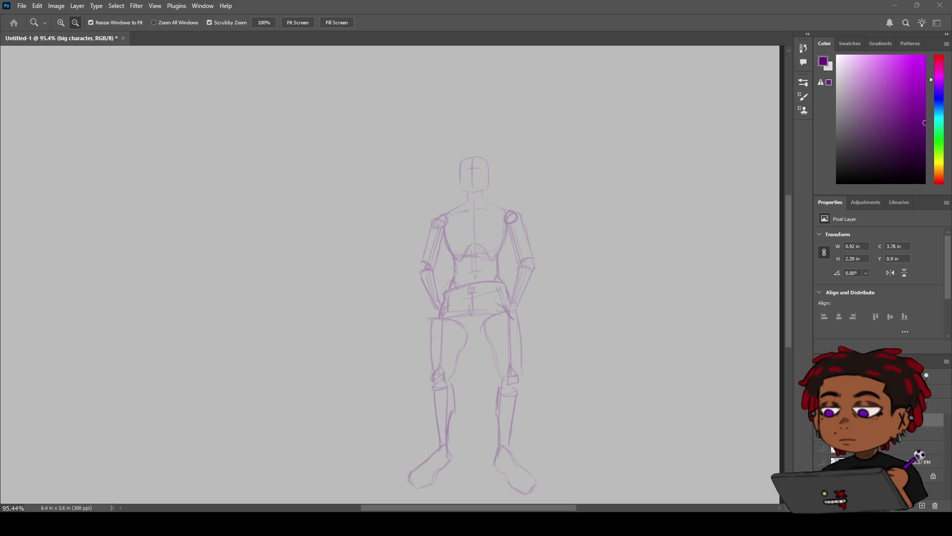
pyautogui.hotkey('alt', ']')
pyautogui.moveTo(385, 210)
pyautogui.mouseDown()
pyautogui.moveTo(360, 232)
pyautogui.moveTo(334, 221)
pyautogui.mouseUp()
# Step: Start brushing the head outline, undoing the first attempts to redraw it
pyautogui.press('b')
pyautogui.moveTo(396, 166); pyautogui.dragTo(433, 147)
pyautogui.hotkey('ctrl', 'z')
pyautogui.moveTo(394, 173)
pyautogui.mouseDown()
pyautogui.moveTo(444, 176)
pyautogui.moveTo(415, 152)
pyautogui.moveTo(432, 144)
pyautogui.moveTo(421, 205)
pyautogui.mouseUp()
pyautogui.hotkey('ctrl', 'z')
pyautogui.hotkey('ctrl', 'z')
pyautogui.hotkey('ctrl', 'z')
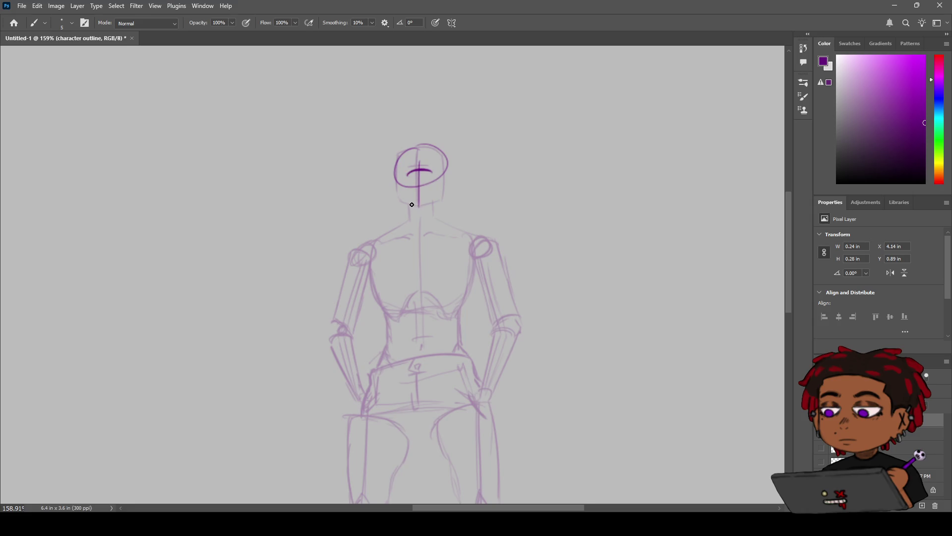
# Step: Redraw the jaw and both side edges of the head cleanly
pyautogui.hotkey('ctrl', 'z')
pyautogui.moveTo(418, 203)
pyautogui.mouseDown()
pyautogui.moveTo(436, 212)
pyautogui.moveTo(424, 206)
pyautogui.mouseUp()
pyautogui.hotkey('ctrl', 'z')
pyautogui.moveTo(445, 165); pyautogui.dragTo(442, 190)
pyautogui.hotkey('ctrl', 'z')
pyautogui.moveTo(397, 165); pyautogui.dragTo(404, 194)
# Step: Erase the leftover face line and inner chin guide marks
pyautogui.press('e')
pyautogui.scroll(3, 430, 177)
pyautogui.moveTo(420, 156); pyautogui.dragTo(404, 153)
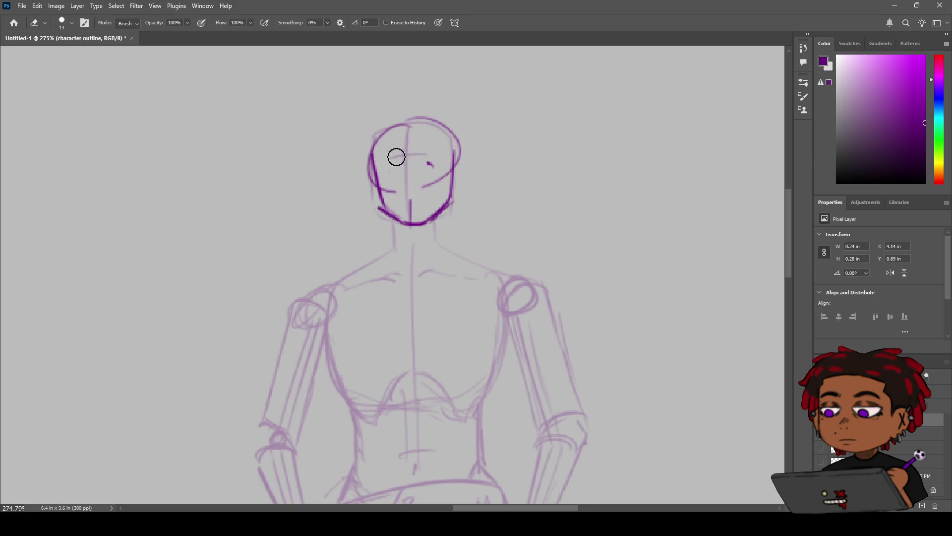
pyautogui.moveTo(410, 198)
pyautogui.mouseDown()
pyautogui.moveTo(411, 211)
pyautogui.moveTo(436, 180)
pyautogui.moveTo(392, 189)
pyautogui.mouseUp()
# Step: Draw the wide grinning mouth line with a lower lip beneath it
pyautogui.press('b')
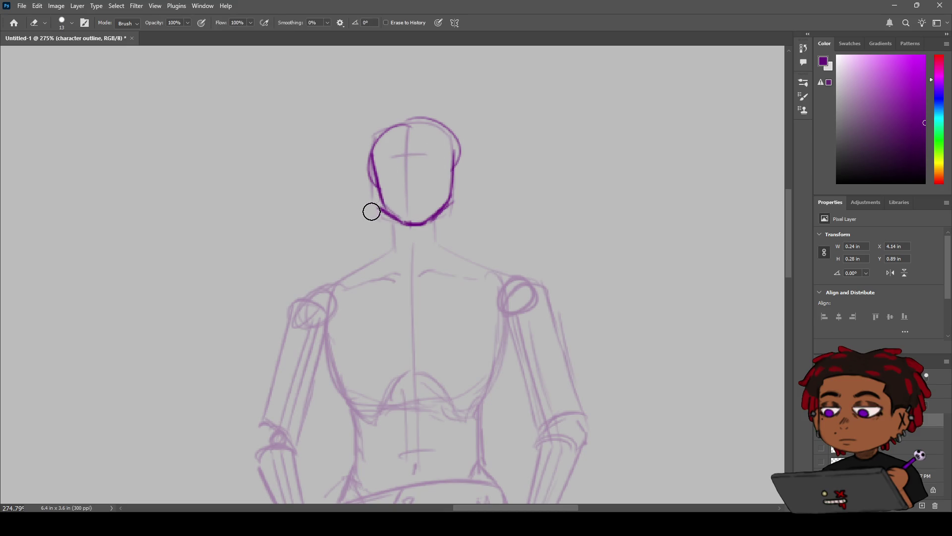
pyautogui.press('z')
pyautogui.moveTo(428, 191); pyautogui.dragTo(446, 185)
pyautogui.press('b')
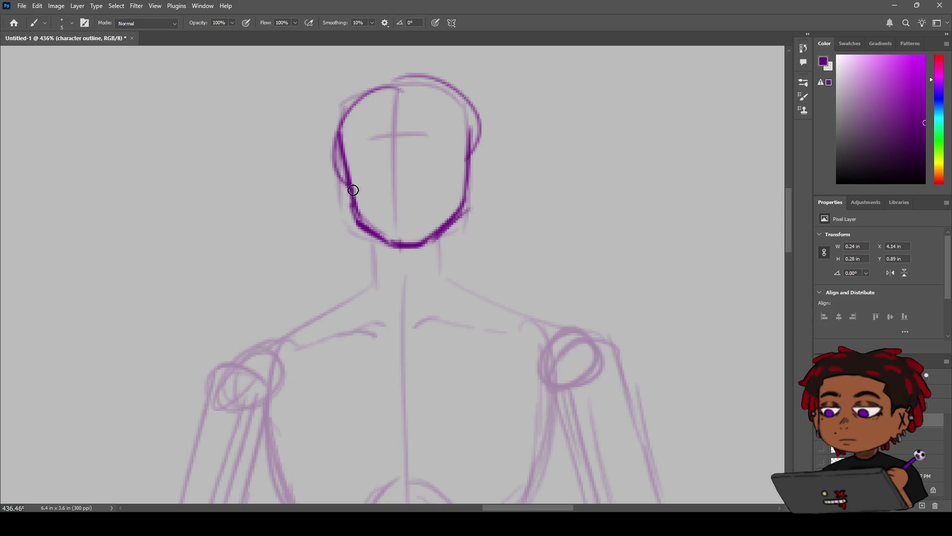
pyautogui.moveTo(375, 203); pyautogui.dragTo(441, 192)
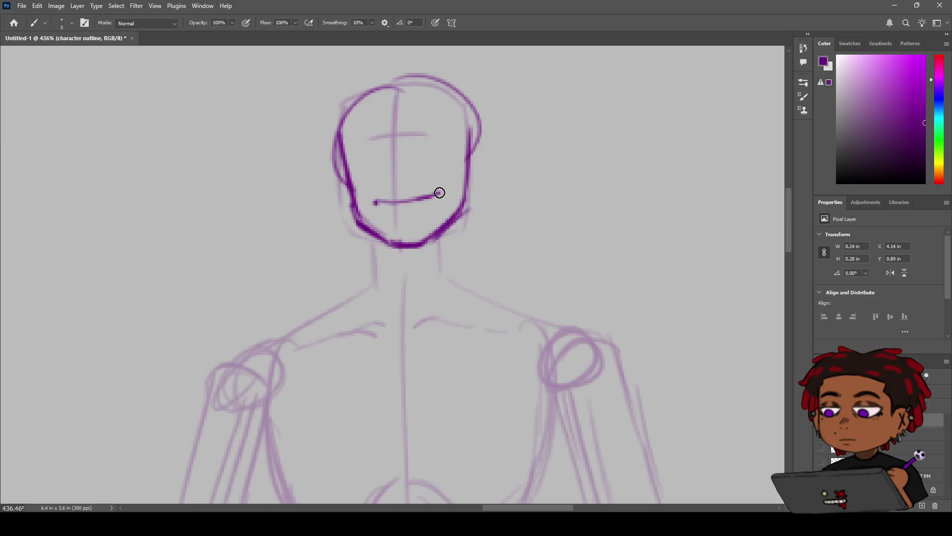
pyautogui.moveTo(371, 197)
pyautogui.mouseDown()
pyautogui.moveTo(393, 209)
pyautogui.moveTo(370, 198)
pyautogui.mouseUp()
pyautogui.hotkey('ctrl', 'z')
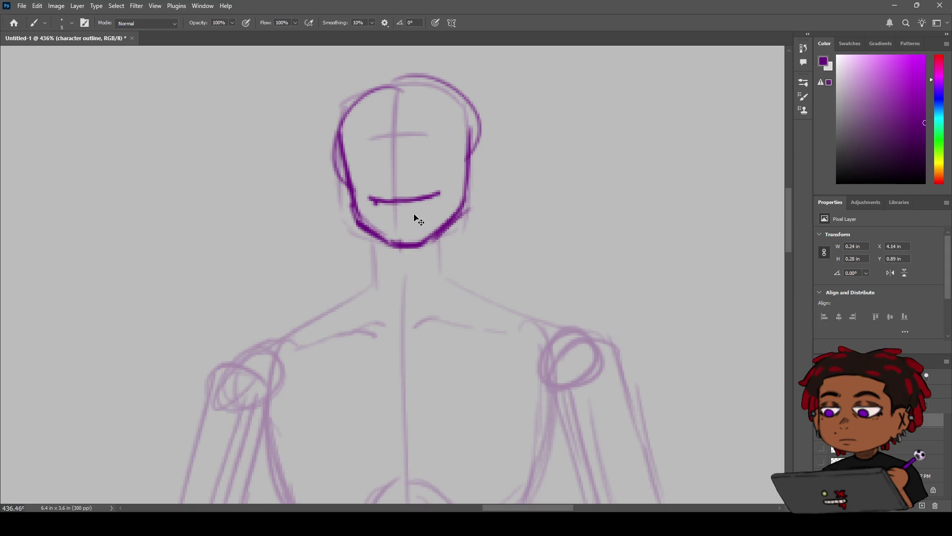
pyautogui.moveTo(382, 208)
pyautogui.mouseDown()
pyautogui.moveTo(425, 209)
pyautogui.moveTo(435, 198)
pyautogui.moveTo(389, 214)
pyautogui.mouseUp()
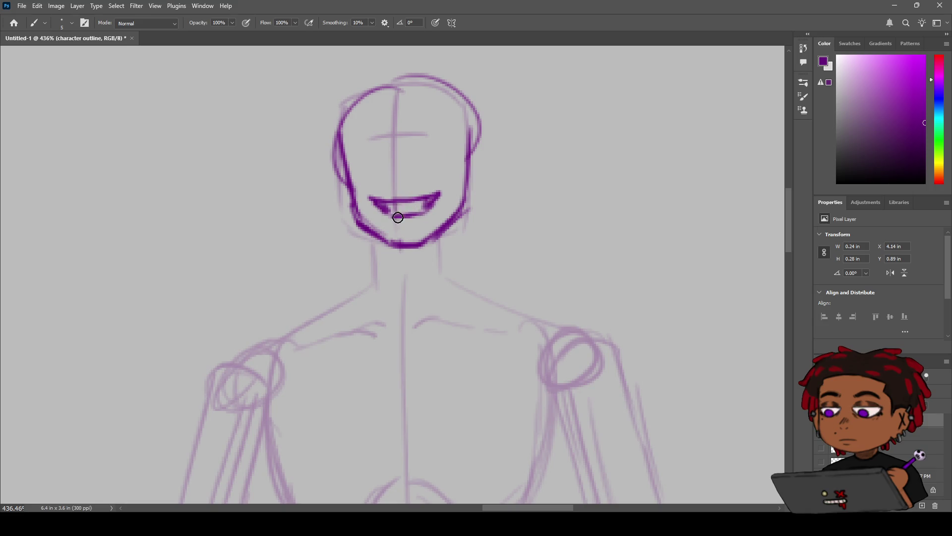
# Step: Try an extra stroke under the mouth, then undo it
pyautogui.press('z')
pyautogui.moveTo(427, 213)
pyautogui.mouseDown()
pyautogui.moveTo(452, 210)
pyautogui.moveTo(421, 203)
pyautogui.moveTo(448, 197)
pyautogui.mouseUp()
pyautogui.press('b')
pyautogui.moveTo(395, 231); pyautogui.dragTo(454, 208)
pyautogui.hotkey('ctrl', 'z')
pyautogui.press('z')
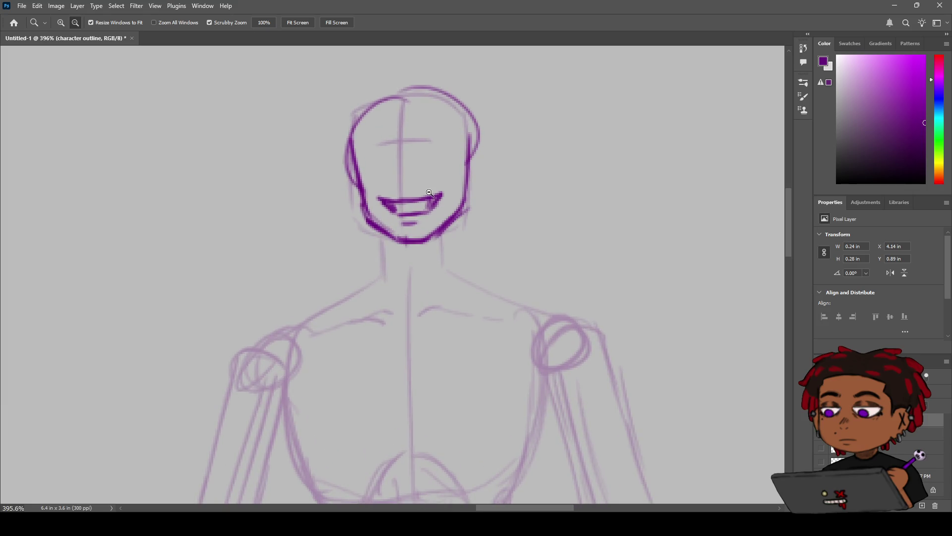
# Step: Ink dark purple lines down both sides of the neck below the chin
pyautogui.press('b')
pyautogui.moveTo(379, 231); pyautogui.dragTo(389, 266)
pyautogui.hotkey('ctrl', 'z')
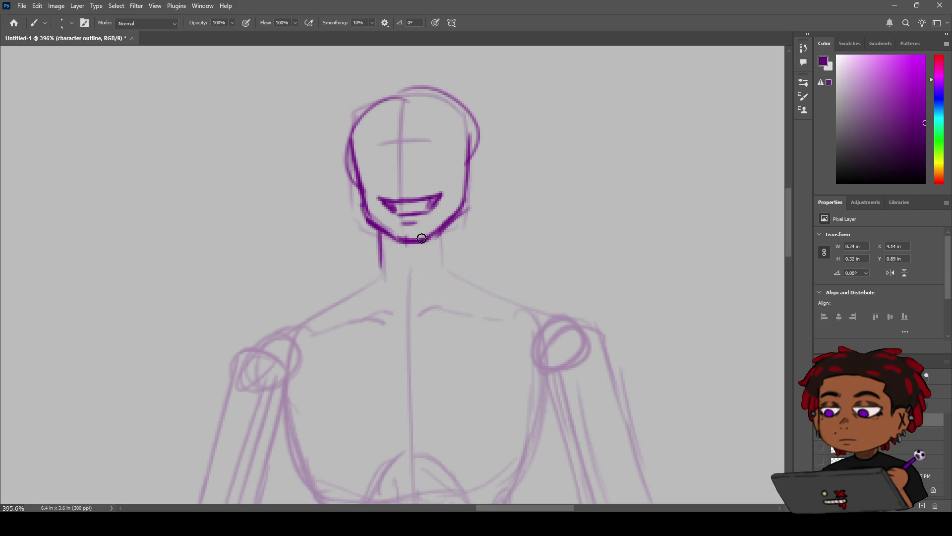
pyautogui.moveTo(375, 233); pyautogui.dragTo(385, 262)
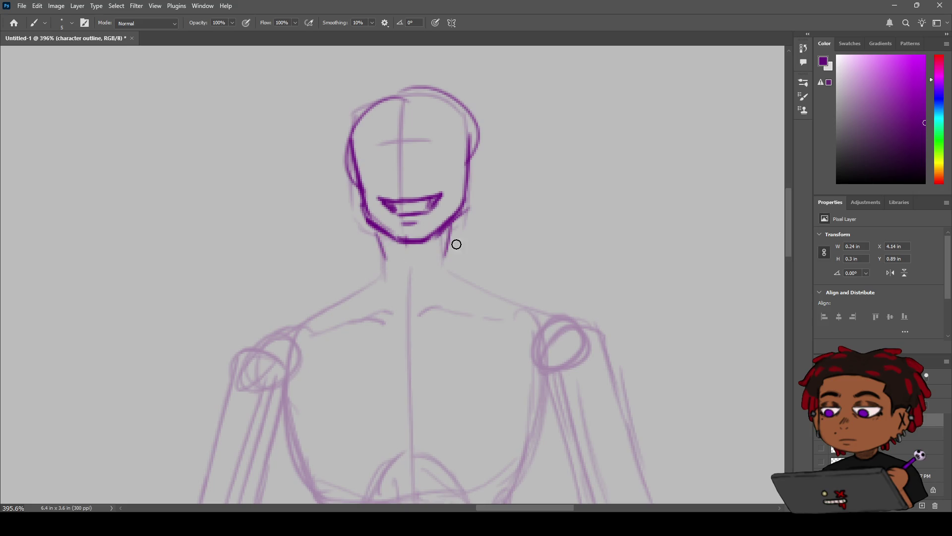
pyautogui.moveTo(457, 218); pyautogui.dragTo(447, 260)
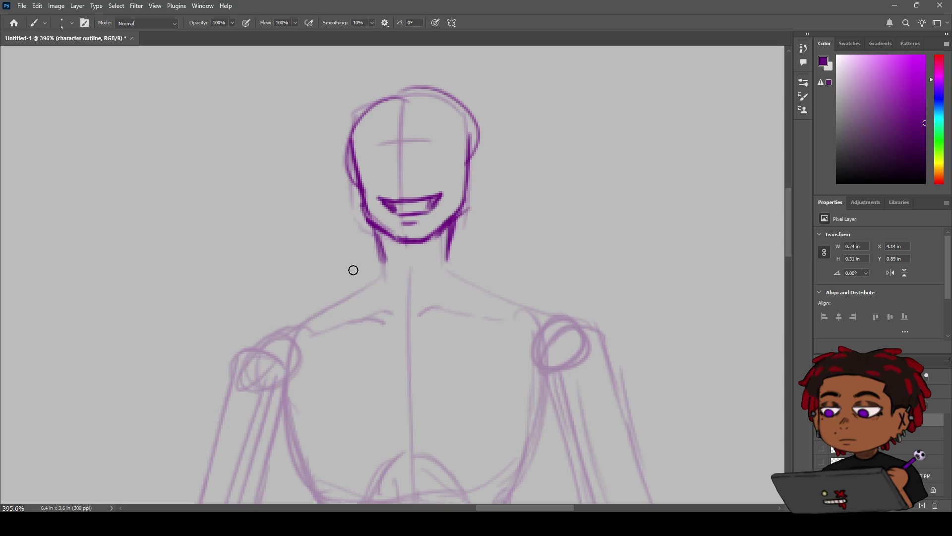
pyautogui.hotkey('ctrl', 'z')
pyautogui.moveTo(375, 227)
pyautogui.mouseDown()
pyautogui.moveTo(383, 258)
pyautogui.moveTo(337, 291)
pyautogui.mouseUp()
pyautogui.press('z')
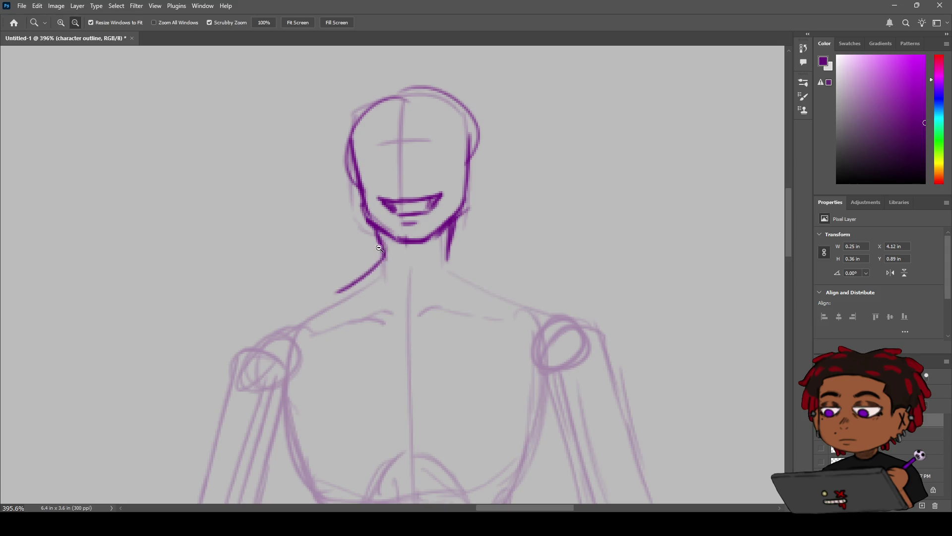
pyautogui.hotkey('ctrl', 'z')
pyautogui.hotkey('ctrl', 'z')
pyautogui.hotkey('ctrl', 'z')
pyautogui.hotkey('ctrl', 'z')
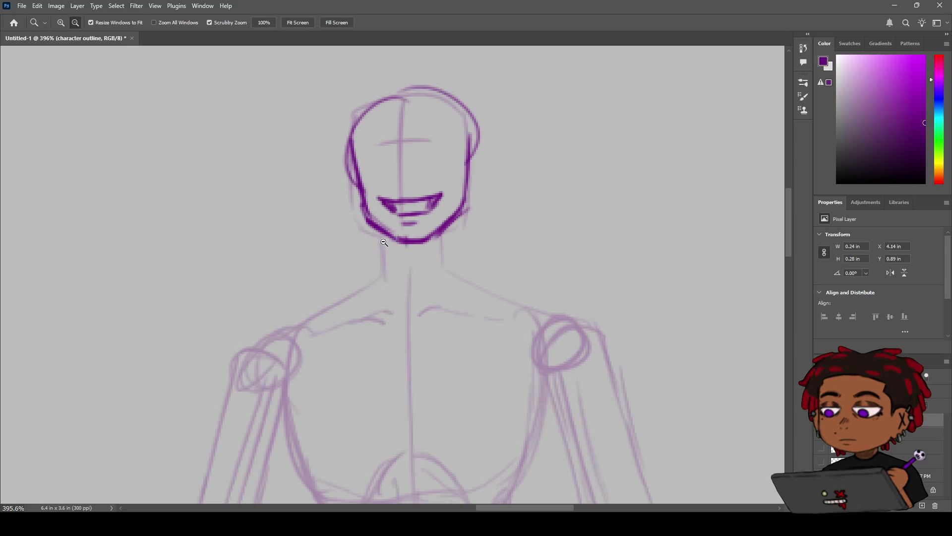
pyautogui.scroll(2, 377, 233)
pyautogui.press('b')
pyautogui.moveTo(380, 238); pyautogui.dragTo(387, 263)
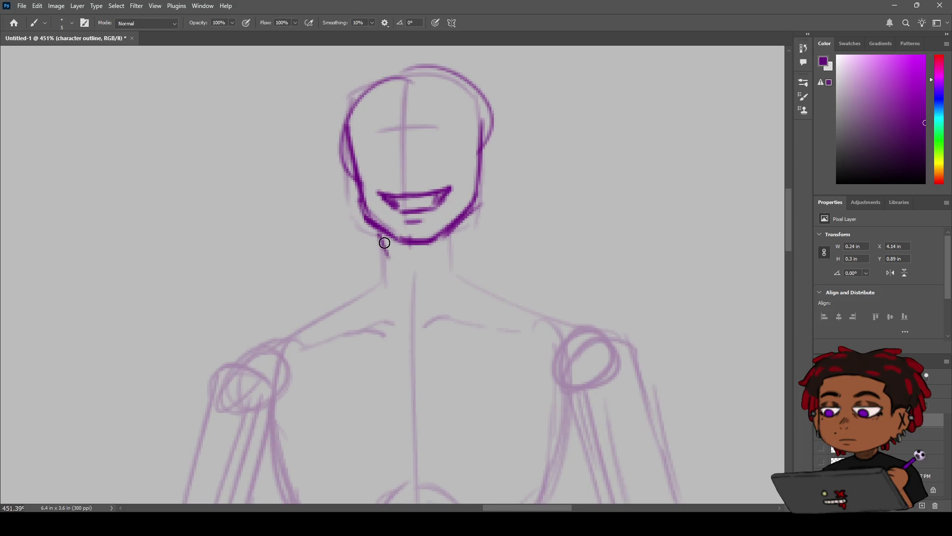
pyautogui.moveTo(464, 219); pyautogui.dragTo(452, 245)
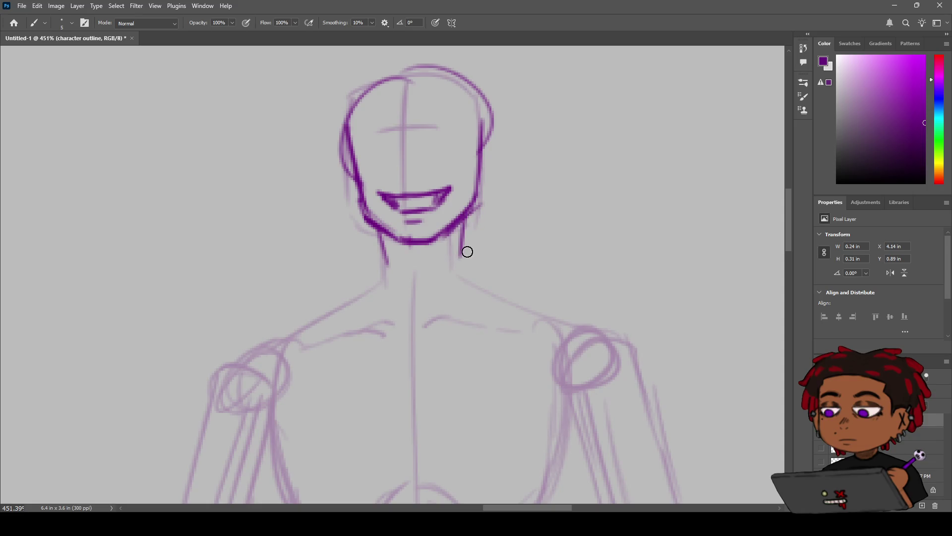
# Step: Draw the sloping left and right shoulder lines, redoing strokes until they reach the arms
pyautogui.moveTo(463, 224); pyautogui.dragTo(547, 290)
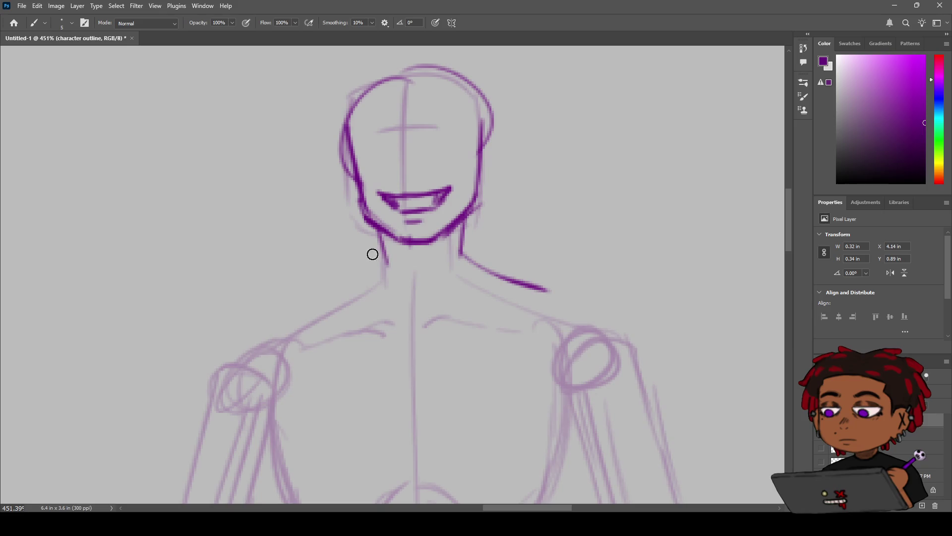
pyautogui.moveTo(378, 270); pyautogui.dragTo(318, 305)
pyautogui.moveTo(380, 267); pyautogui.dragTo(277, 321)
pyautogui.hotkey('ctrl', 'z')
pyautogui.moveTo(341, 287); pyautogui.dragTo(237, 344)
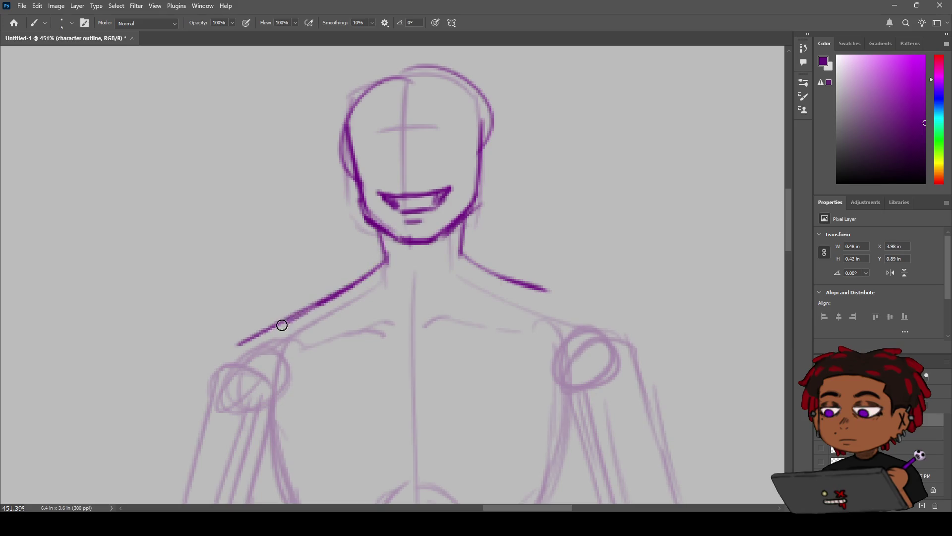
pyautogui.hotkey('ctrl', 'z')
pyautogui.moveTo(340, 287)
pyautogui.mouseDown()
pyautogui.moveTo(280, 323)
pyautogui.moveTo(242, 332)
pyautogui.mouseUp()
pyautogui.hotkey('ctrl', 'z')
pyautogui.hotkey('ctrl', 'z')
pyautogui.moveTo(311, 303); pyautogui.dragTo(228, 355)
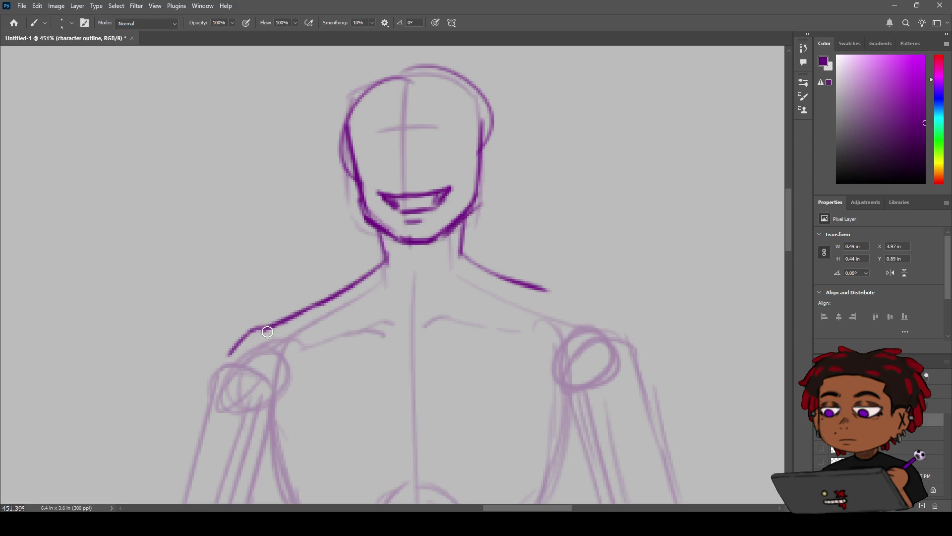
pyautogui.moveTo(251, 329); pyautogui.dragTo(208, 370)
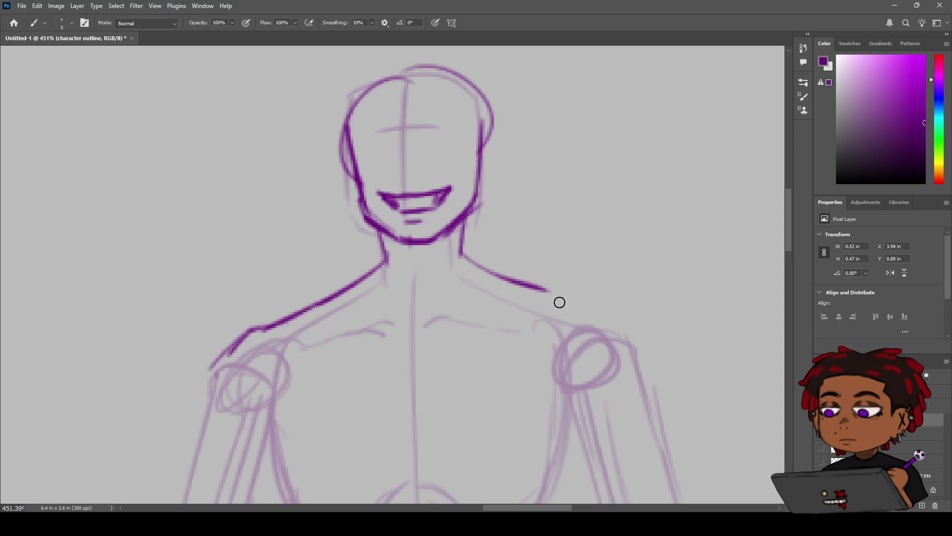
pyautogui.moveTo(511, 280)
pyautogui.mouseDown()
pyautogui.moveTo(604, 301)
pyautogui.moveTo(638, 334)
pyautogui.moveTo(583, 327)
pyautogui.moveTo(495, 247)
pyautogui.moveTo(537, 236)
pyautogui.mouseUp()
pyautogui.press('z')
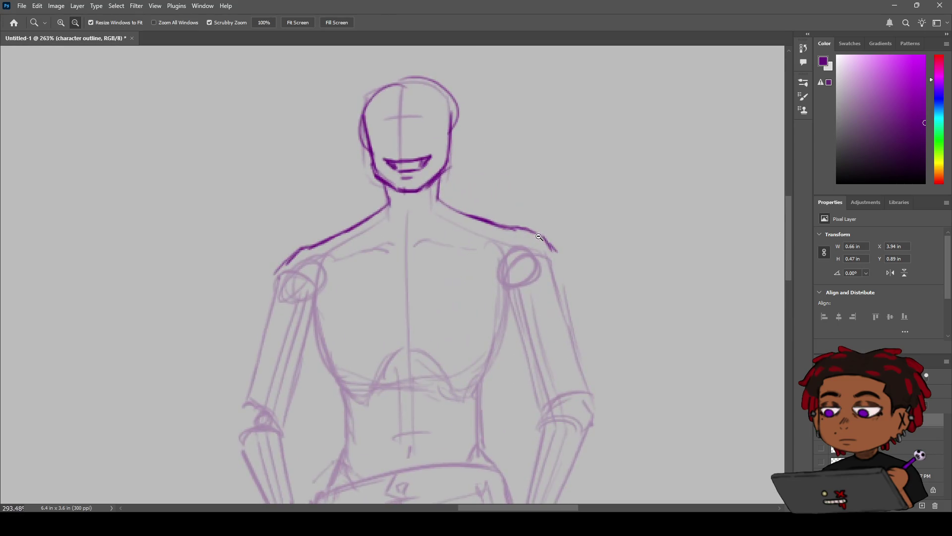
pyautogui.press('b')
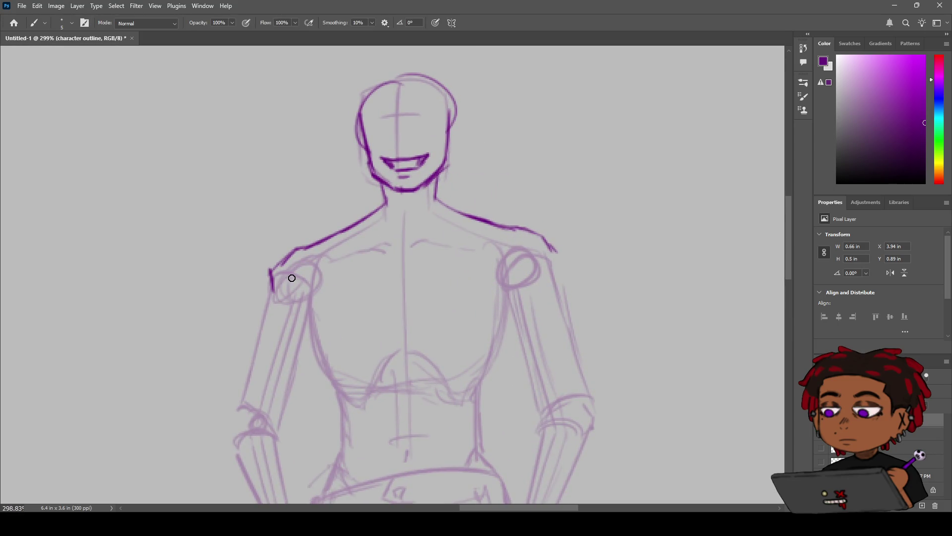
pyautogui.hotkey('ctrl', 'z')
pyautogui.moveTo(540, 232); pyautogui.dragTo(557, 255)
# Step: Try strap lines down the left chest, undo them, and zoom out to the whole figure
pyautogui.moveTo(350, 227); pyautogui.dragTo(326, 266)
pyautogui.hotkey('ctrl', 'z')
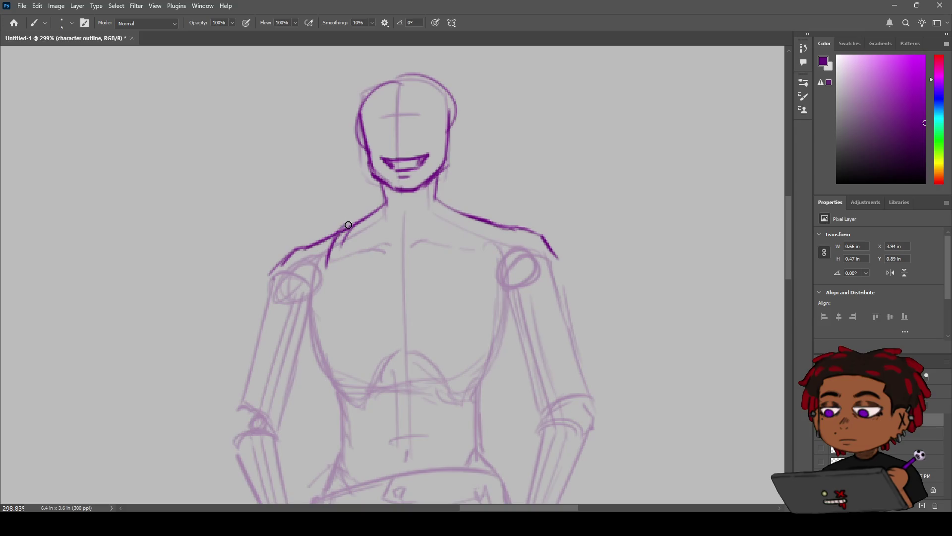
pyautogui.moveTo(350, 225); pyautogui.dragTo(340, 271)
pyautogui.hotkey('ctrl', 'z')
pyautogui.hotkey('ctrl', 'z')
pyautogui.hotkey('ctrl', 'z')
pyautogui.hotkey('ctrl', 'z')
pyautogui.hotkey('ctrl', 'z')
pyautogui.hotkey('ctrl', 'z')
pyautogui.hotkey('ctrl', 'z')
pyautogui.hotkey('ctrl', 'z')
pyautogui.hotkey('ctrl', 'z')
pyautogui.hotkey('ctrl', 'z')
pyautogui.press('z')
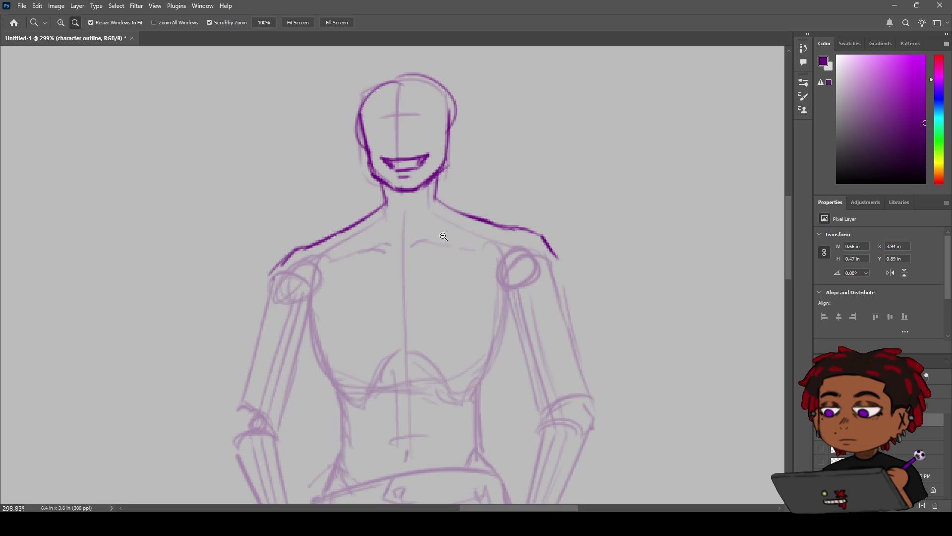
pyautogui.keyDown('alt'); pyautogui.click(451, 232); pyautogui.keyUp('alt')
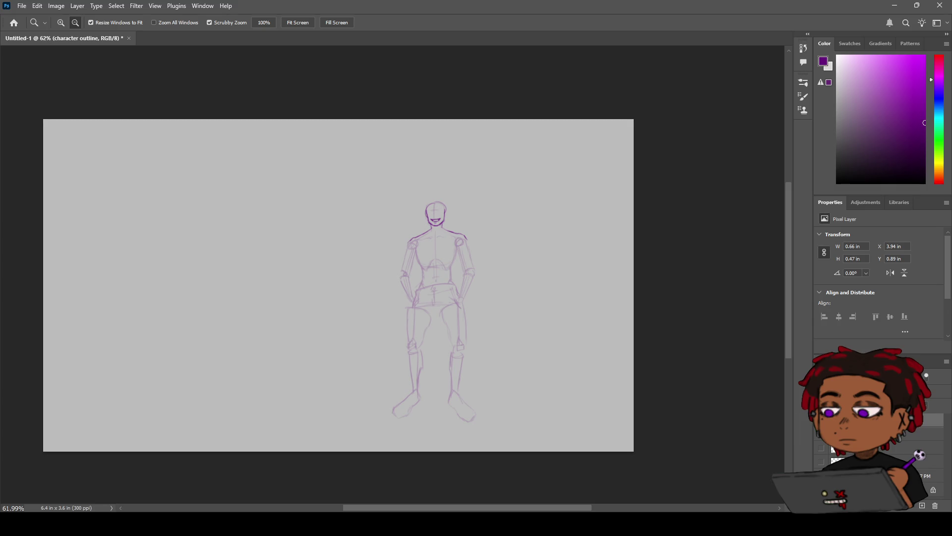
# Step: Show the belt-and-straps sketch and big horned character layers, then zoom in on the mannequin
pyautogui.click(935, 434)
pyautogui.click(935, 420)
pyautogui.click(823, 449)
pyautogui.click(822, 462)
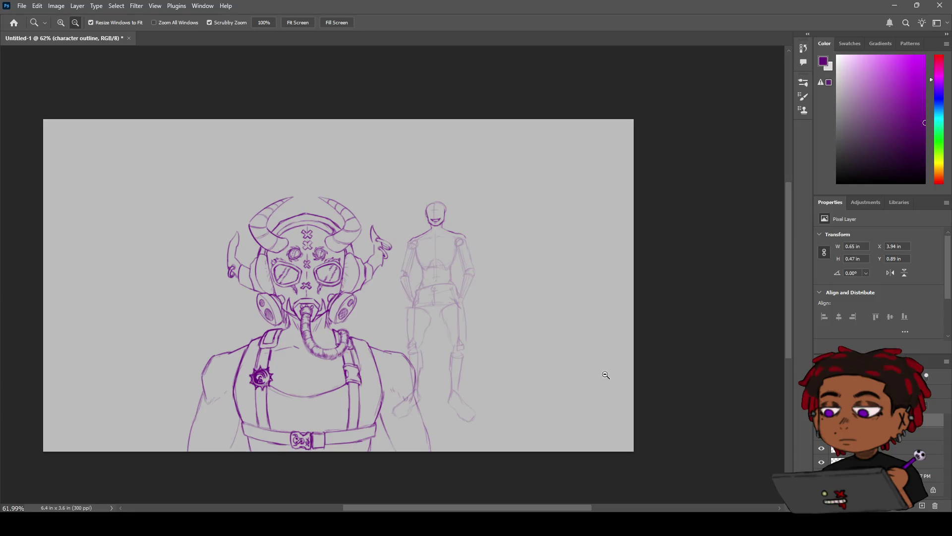
pyautogui.moveTo(463, 238); pyautogui.dragTo(514, 221)
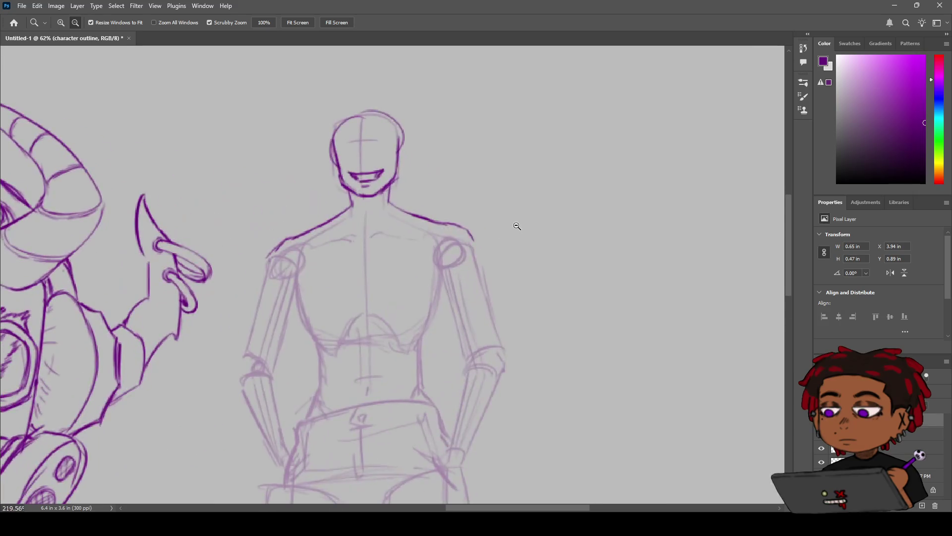
pyautogui.press('b')
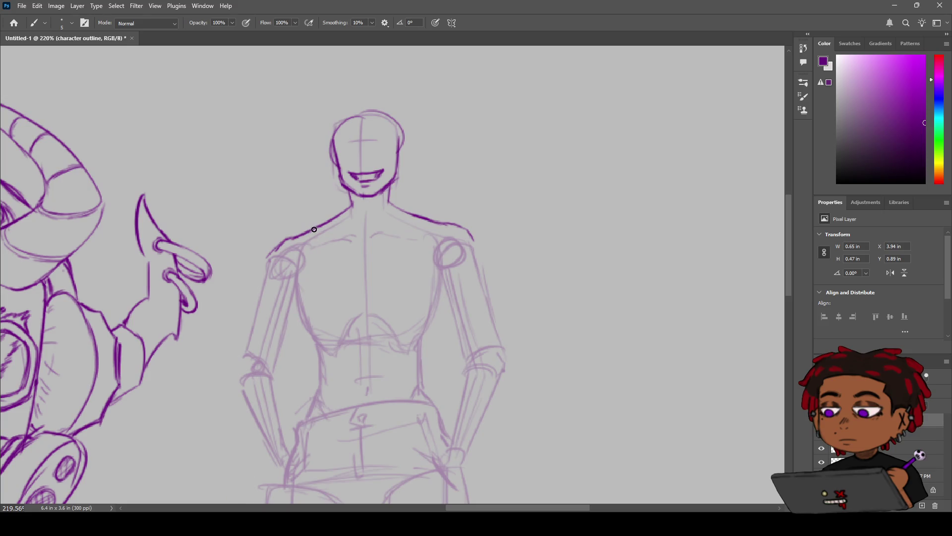
# Step: Draw the strap lines below the left shoulder, redrawing them until they sit right
pyautogui.moveTo(304, 234); pyautogui.dragTo(301, 281)
pyautogui.hotkey('ctrl', 'z')
pyautogui.moveTo(303, 234); pyautogui.dragTo(300, 269)
pyautogui.hotkey('ctrl', 'z')
pyautogui.moveTo(321, 224); pyautogui.dragTo(315, 262)
pyautogui.hotkey('ctrl', 'z')
pyautogui.moveTo(319, 225)
pyautogui.mouseDown()
pyautogui.moveTo(314, 261)
pyautogui.moveTo(341, 271)
pyautogui.moveTo(407, 259)
pyautogui.mouseUp()
# Step: Ink the curved chest line and the right strap running down the torso
pyautogui.moveTo(415, 216)
pyautogui.mouseDown()
pyautogui.moveTo(428, 248)
pyautogui.moveTo(397, 265)
pyautogui.mouseUp()
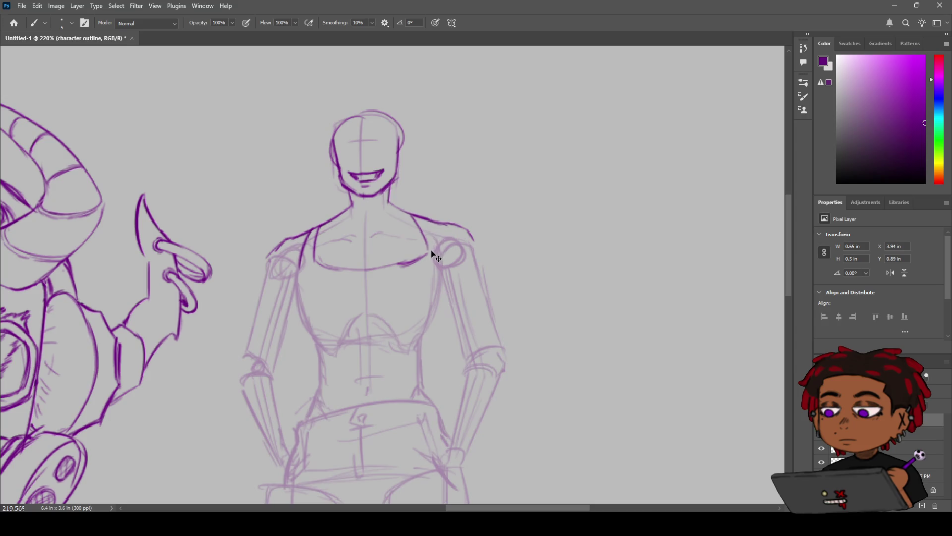
pyautogui.moveTo(430, 249); pyautogui.dragTo(399, 263)
pyautogui.moveTo(427, 221); pyautogui.dragTo(441, 269)
pyautogui.moveTo(417, 219)
pyautogui.mouseDown()
pyautogui.moveTo(427, 257)
pyautogui.moveTo(400, 264)
pyautogui.mouseUp()
pyautogui.moveTo(431, 223); pyautogui.dragTo(442, 269)
pyautogui.moveTo(431, 223); pyautogui.dragTo(446, 281)
pyautogui.hotkey('ctrl', 'z')
pyautogui.moveTo(431, 223)
pyautogui.mouseDown()
pyautogui.moveTo(444, 277)
pyautogui.moveTo(426, 323)
pyautogui.mouseUp()
pyautogui.hotkey('ctrl', 'z')
pyautogui.moveTo(430, 223); pyautogui.dragTo(445, 293)
pyautogui.moveTo(443, 285); pyautogui.dragTo(427, 313)
# Step: Extend the left strap and torso side line down toward the waist
pyautogui.moveTo(301, 266); pyautogui.dragTo(297, 298)
pyautogui.hotkey('ctrl', 'z')
pyautogui.moveTo(303, 260); pyautogui.dragTo(297, 297)
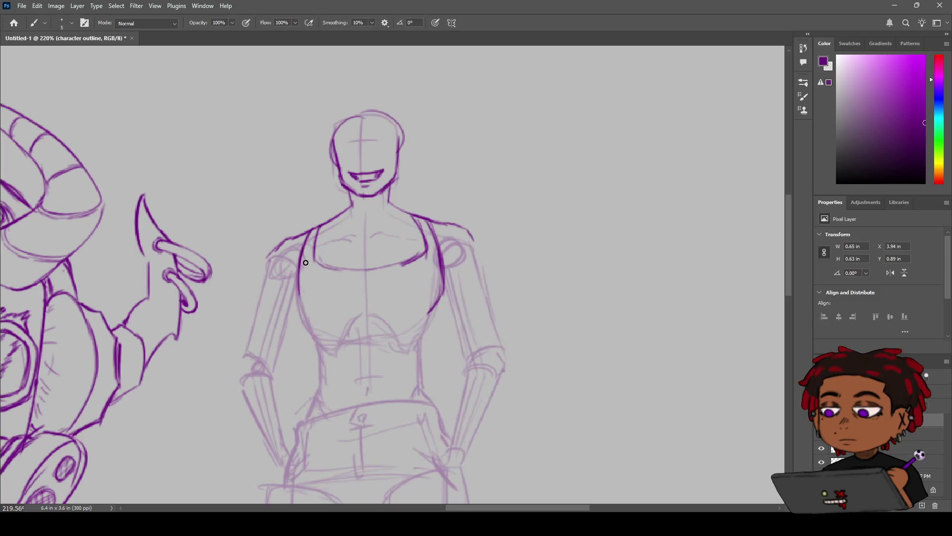
pyautogui.moveTo(301, 259); pyautogui.dragTo(326, 319)
pyautogui.hotkey('ctrl', 'z')
pyautogui.moveTo(309, 316)
pyautogui.mouseDown()
pyautogui.moveTo(335, 351)
pyautogui.moveTo(322, 349)
pyautogui.moveTo(321, 366)
pyautogui.mouseUp()
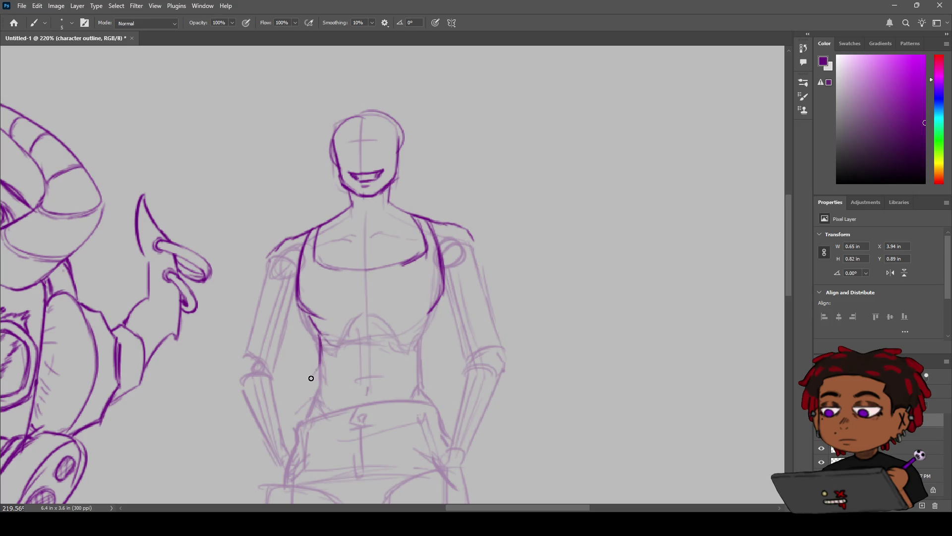
pyautogui.press('z')
pyautogui.moveTo(431, 305)
pyautogui.mouseDown()
pyautogui.moveTo(409, 318)
pyautogui.moveTo(423, 311)
pyautogui.mouseUp()
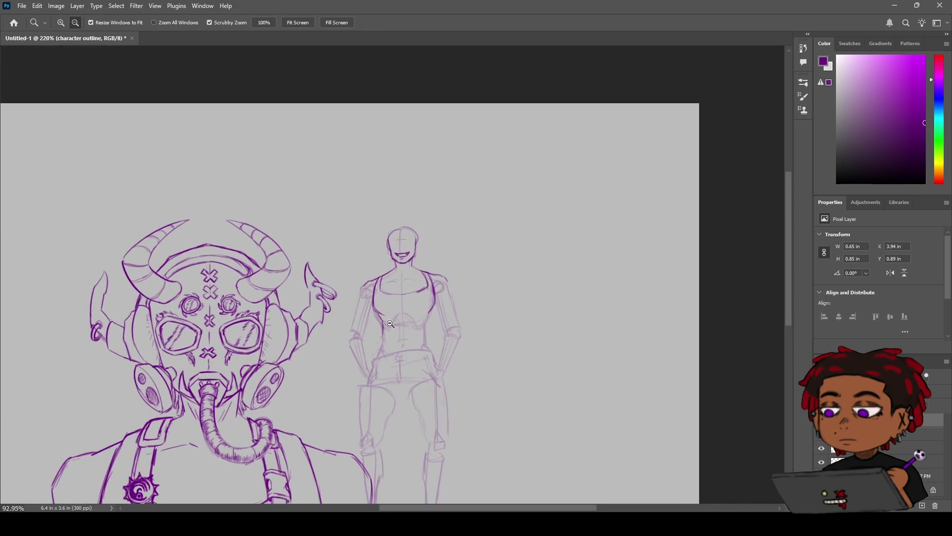
# Step: Ink both torso side lines in dark purple down through the waist
pyautogui.moveTo(423, 311); pyautogui.dragTo(446, 295)
pyautogui.press('b')
pyautogui.hotkey('ctrl', 'z')
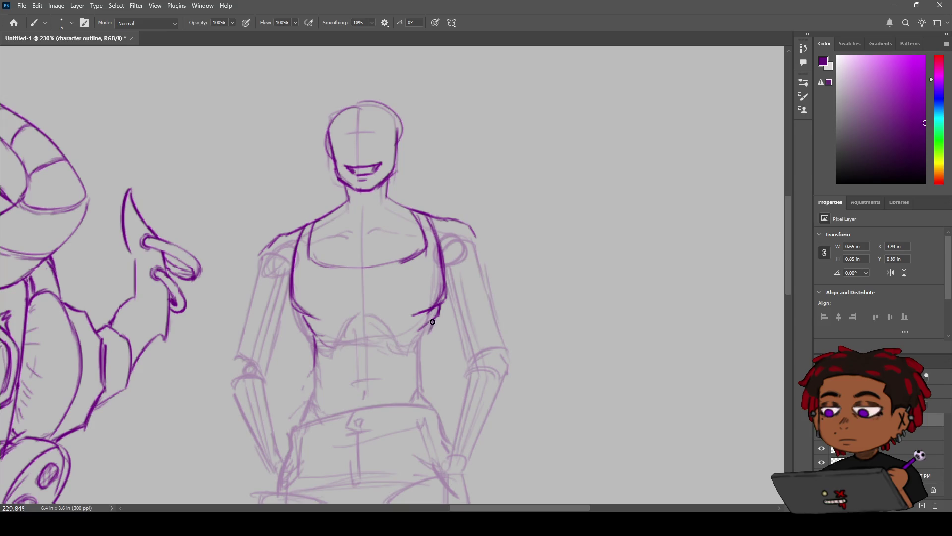
pyautogui.moveTo(429, 328)
pyautogui.mouseDown()
pyautogui.moveTo(417, 341)
pyautogui.moveTo(421, 363)
pyautogui.mouseUp()
pyautogui.moveTo(419, 368); pyautogui.dragTo(427, 389)
pyautogui.moveTo(313, 333); pyautogui.dragTo(322, 363)
pyautogui.moveTo(430, 332); pyautogui.dragTo(433, 376)
pyautogui.hotkey('ctrl', 'z')
pyautogui.moveTo(428, 338)
pyautogui.mouseDown()
pyautogui.moveTo(422, 378)
pyautogui.moveTo(438, 389)
pyautogui.moveTo(441, 410)
pyautogui.mouseUp()
pyautogui.moveTo(316, 365); pyautogui.dragTo(312, 385)
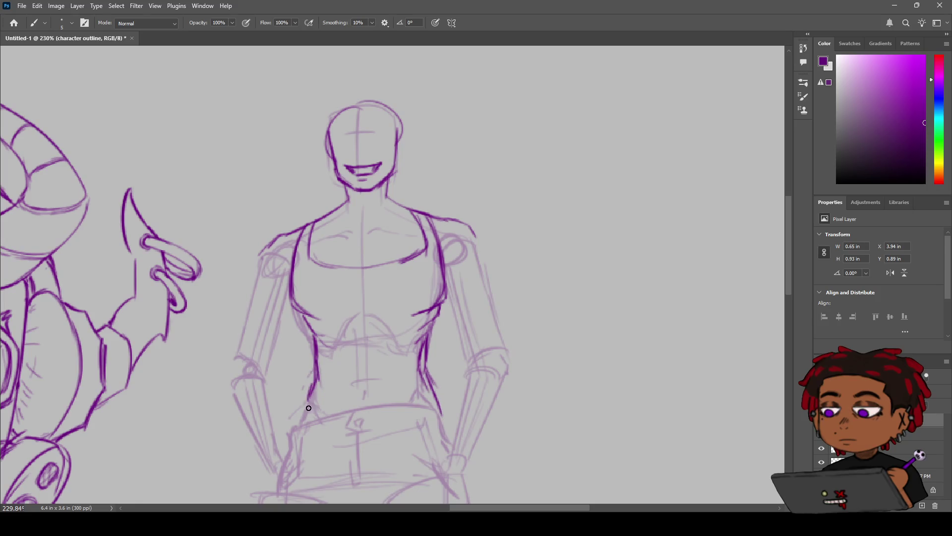
pyautogui.moveTo(311, 391); pyautogui.dragTo(303, 415)
# Step: Add a short lower-chest line and join the rib line into the right waist line
pyautogui.press('z')
pyautogui.moveTo(379, 347)
pyautogui.mouseDown()
pyautogui.moveTo(371, 349)
pyautogui.moveTo(412, 348)
pyautogui.mouseUp()
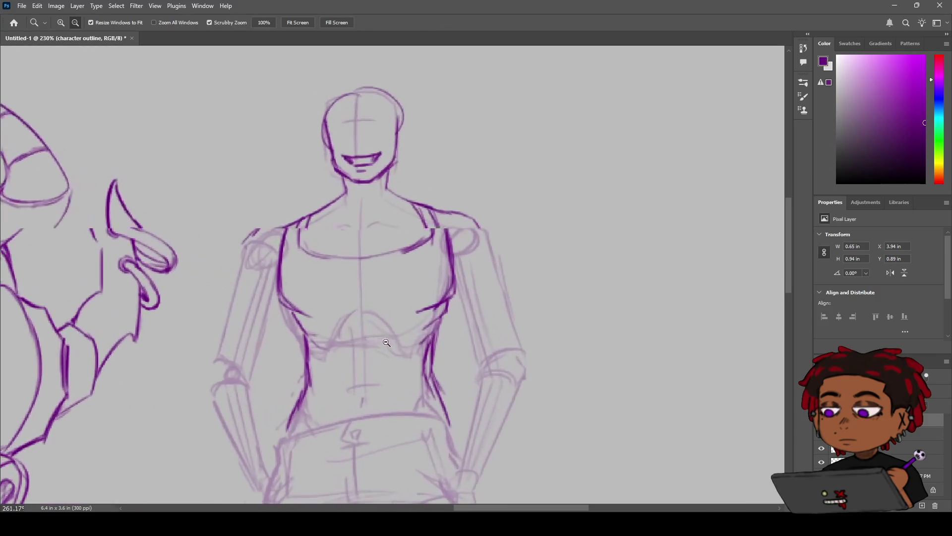
pyautogui.press('e')
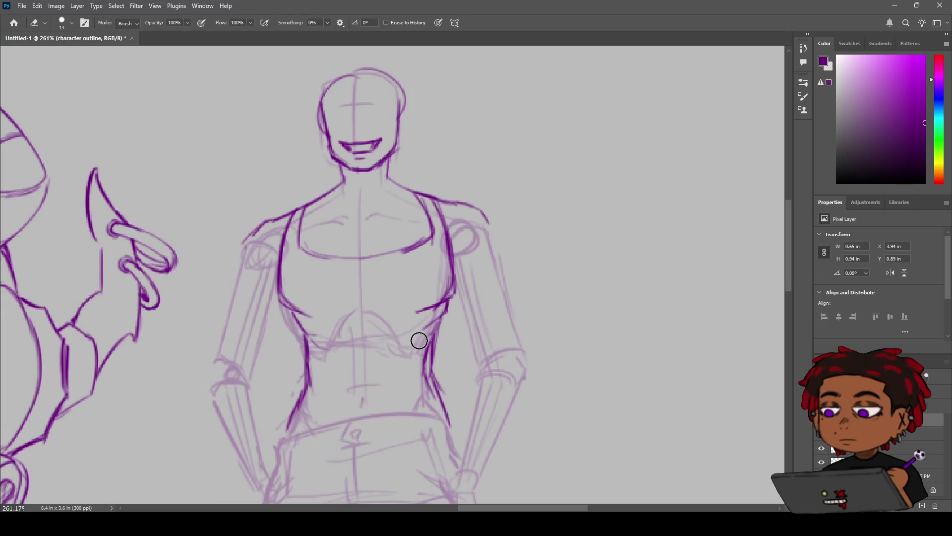
pyautogui.press('b')
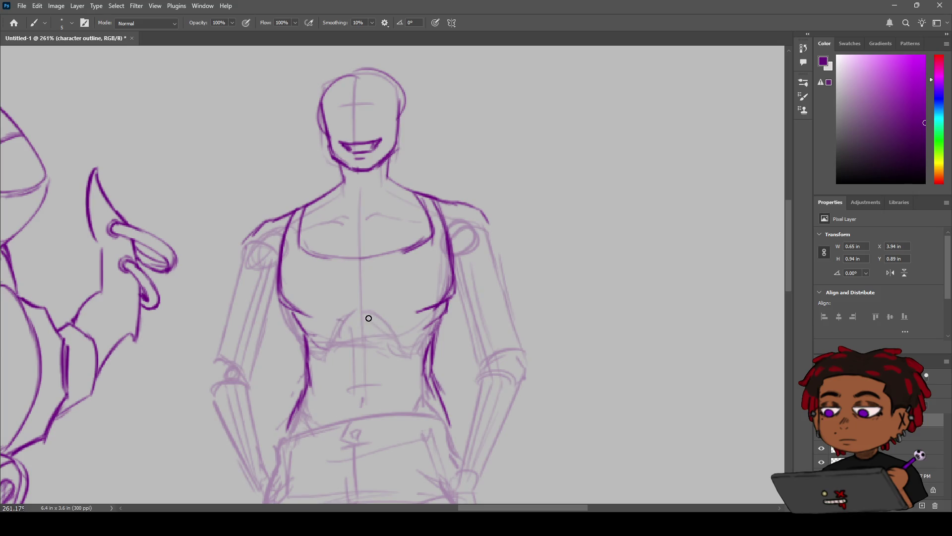
pyautogui.moveTo(353, 317)
pyautogui.mouseDown()
pyautogui.moveTo(337, 320)
pyautogui.moveTo(403, 317)
pyautogui.mouseUp()
pyautogui.press('e')
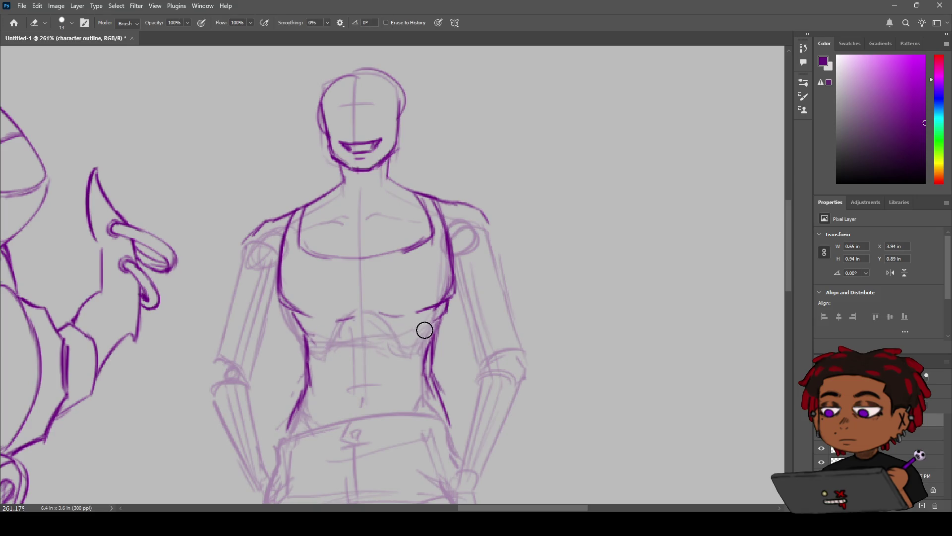
pyautogui.press('b')
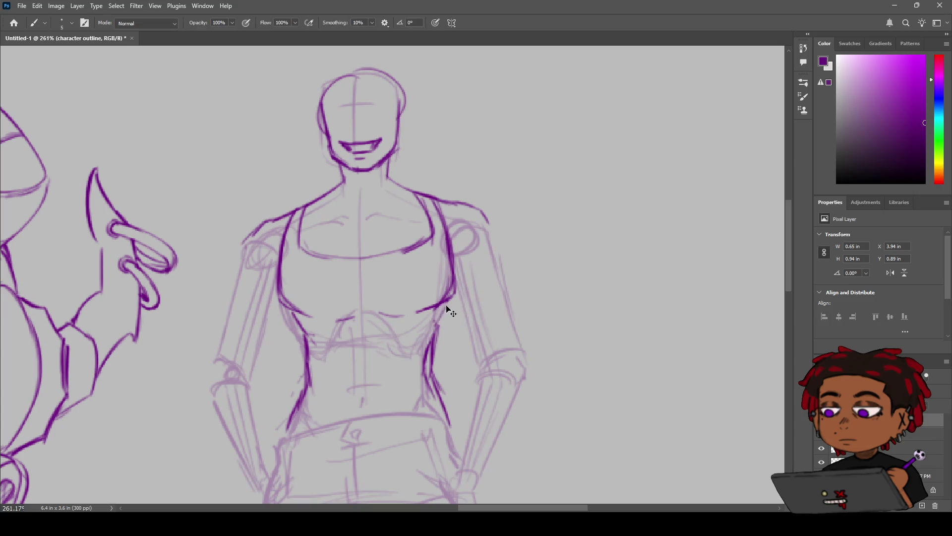
pyautogui.moveTo(452, 297); pyautogui.dragTo(430, 324)
# Step: Draw the navel mark and a short mark beside the right waist
pyautogui.press('e')
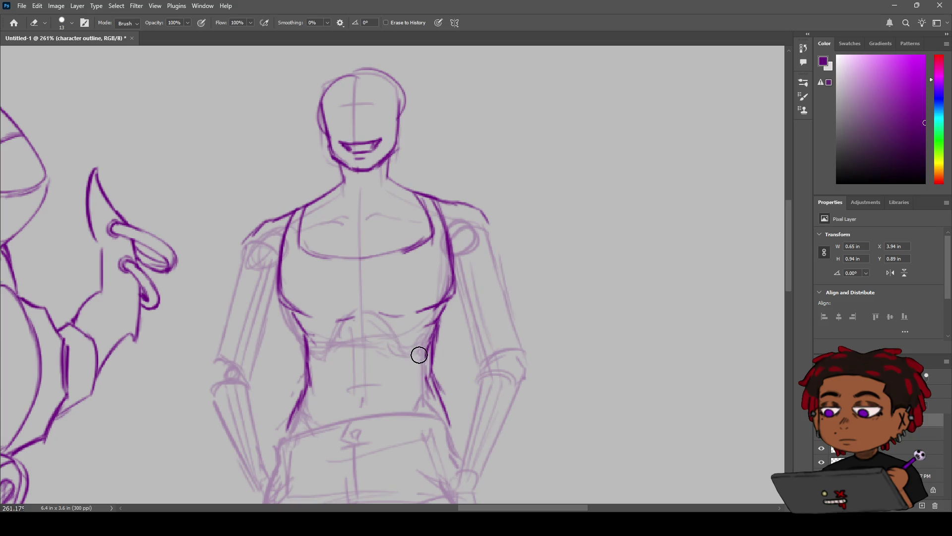
pyautogui.press('b')
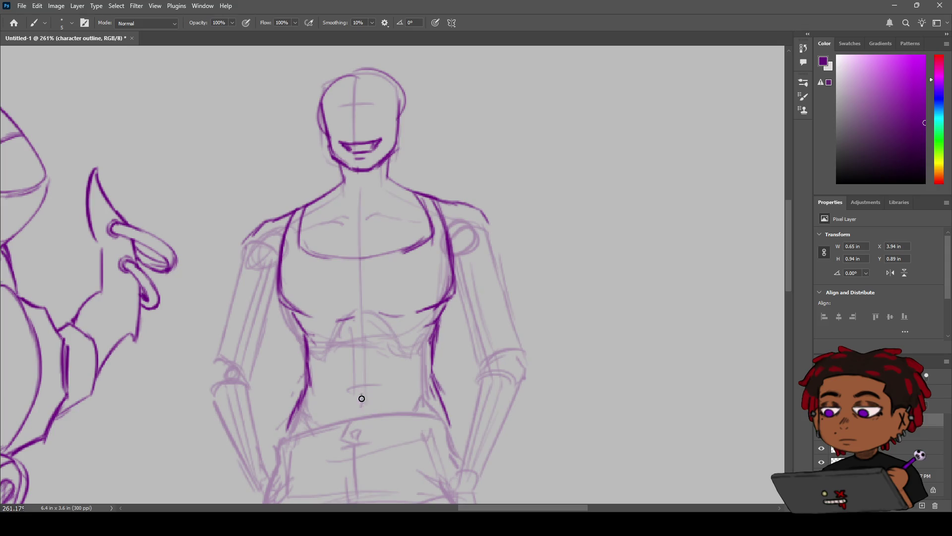
pyautogui.moveTo(361, 396); pyautogui.dragTo(360, 409)
pyautogui.hotkey('ctrl', 'z')
pyautogui.moveTo(435, 388)
pyautogui.mouseDown()
pyautogui.moveTo(422, 415)
pyautogui.moveTo(439, 328)
pyautogui.mouseUp()
pyautogui.press('z')
pyautogui.press('e')
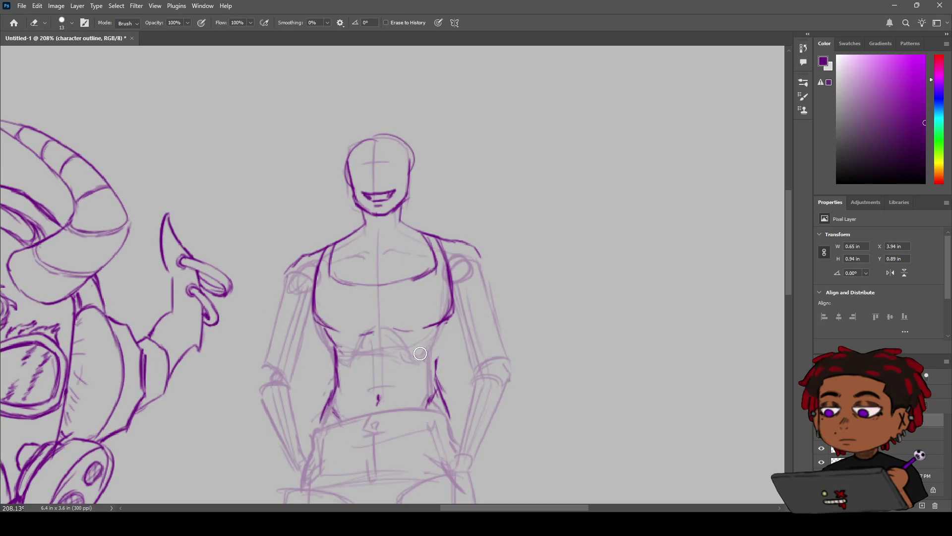
# Step: Lighten the rough left torso stroke and redraw the torso's right side line
pyautogui.moveTo(331, 345); pyautogui.dragTo(337, 371)
pyautogui.press('b')
pyautogui.moveTo(447, 321); pyautogui.dragTo(438, 335)
pyautogui.hotkey('ctrl', 'z')
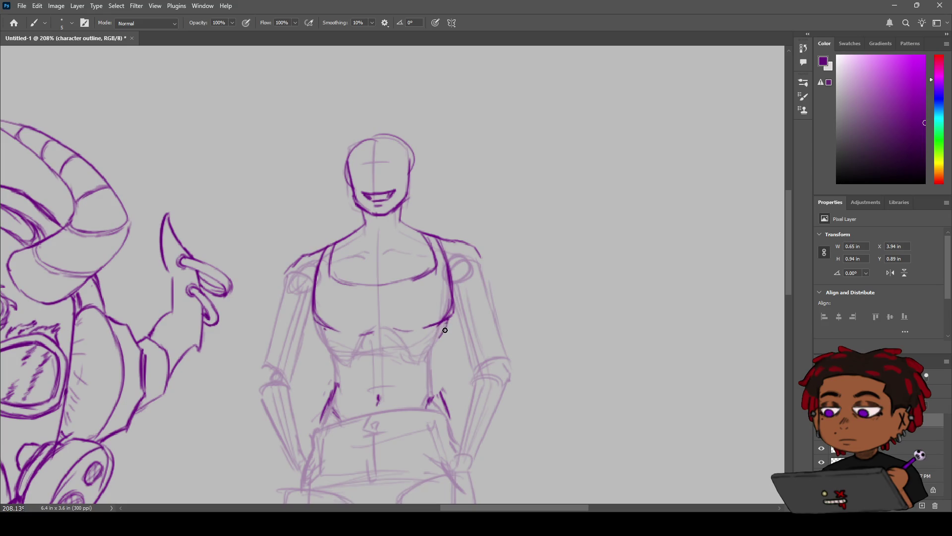
pyautogui.moveTo(449, 331); pyautogui.dragTo(430, 368)
# Step: Redraw the left torso outline smoothly to the waist and outline the right waist
pyautogui.moveTo(326, 341); pyautogui.dragTo(338, 356)
pyautogui.moveTo(330, 353)
pyautogui.mouseDown()
pyautogui.moveTo(348, 370)
pyautogui.moveTo(335, 375)
pyautogui.moveTo(331, 366)
pyautogui.mouseUp()
pyautogui.hotkey('ctrl', 'z')
pyautogui.moveTo(331, 356); pyautogui.dragTo(321, 418)
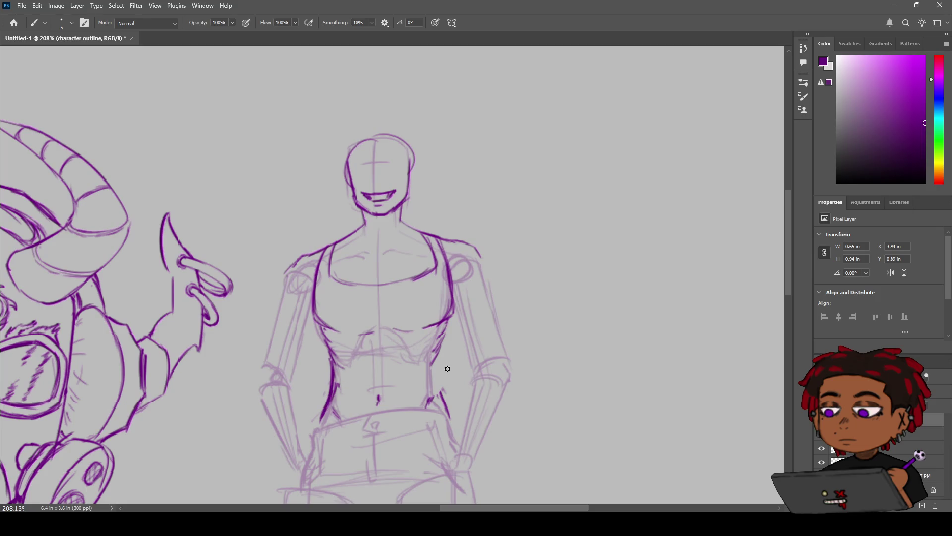
pyautogui.moveTo(441, 392); pyautogui.dragTo(436, 355)
pyautogui.press('z')
pyautogui.moveTo(393, 375)
pyautogui.mouseDown()
pyautogui.moveTo(372, 374)
pyautogui.moveTo(382, 372)
pyautogui.mouseUp()
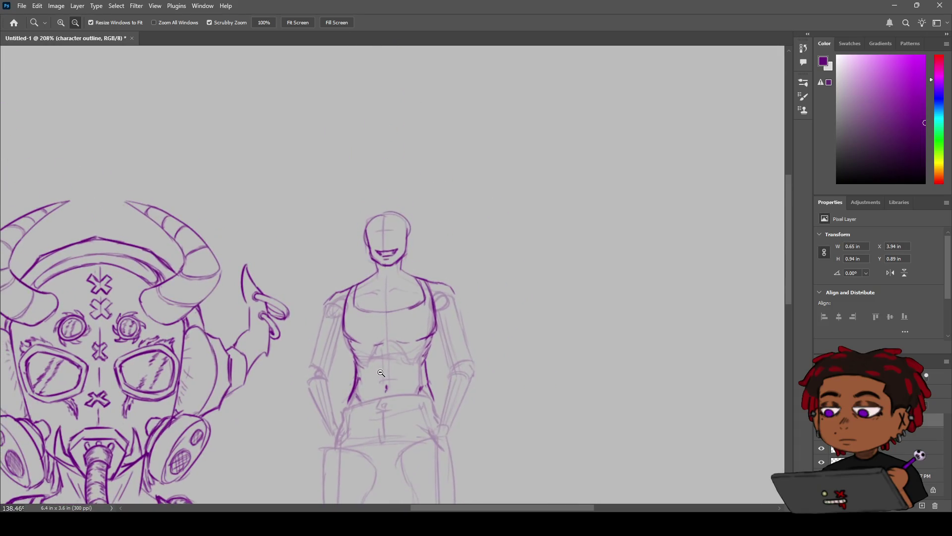
pyautogui.moveTo(382, 372); pyautogui.dragTo(410, 359)
# Step: Shape the left shoulder contour where the harness strap begins
pyautogui.press('b')
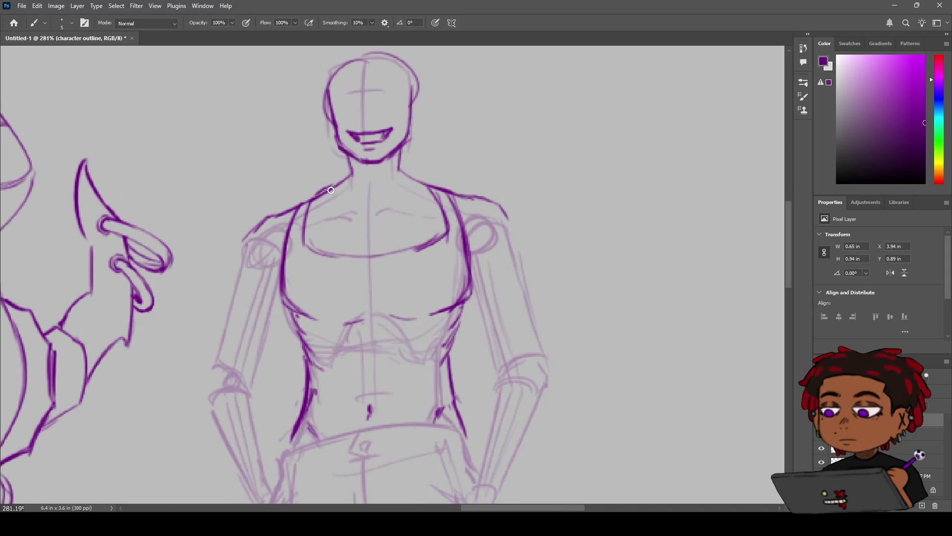
pyautogui.moveTo(315, 196); pyautogui.dragTo(316, 228)
pyautogui.hotkey('ctrl', 'z')
pyautogui.hotkey('ctrl', 'z')
pyautogui.moveTo(318, 193); pyautogui.dragTo(328, 186)
pyautogui.moveTo(316, 192)
pyautogui.mouseDown()
pyautogui.moveTo(331, 181)
pyautogui.moveTo(323, 212)
pyautogui.moveTo(312, 213)
pyautogui.moveTo(318, 188)
pyautogui.mouseUp()
pyautogui.hotkey('ctrl', 'z')
pyautogui.press('e')
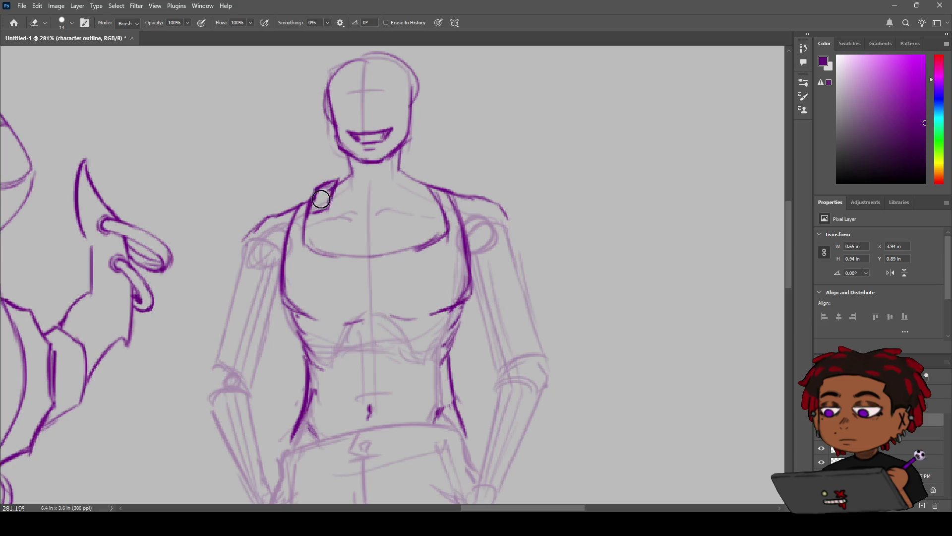
pyautogui.moveTo(321, 199); pyautogui.dragTo(327, 194)
pyautogui.press('b')
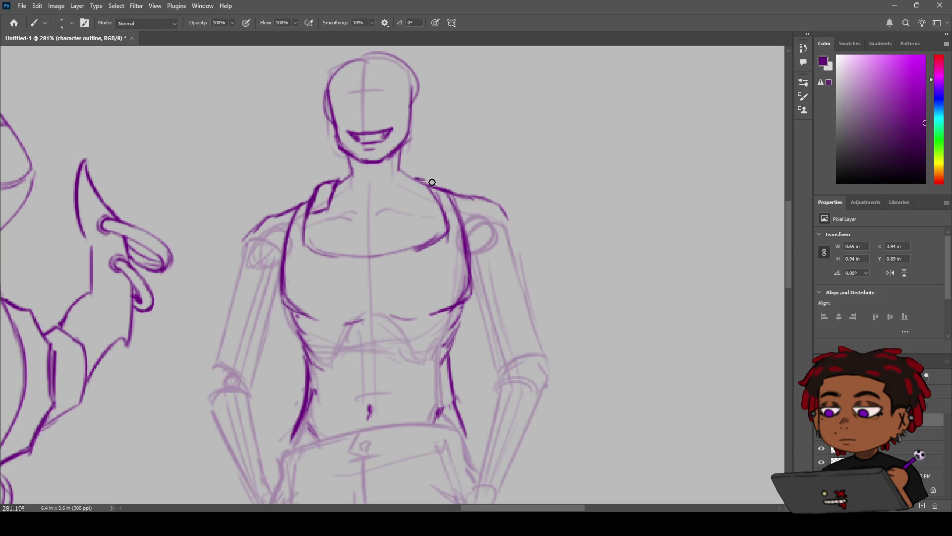
# Step: Draw the right strap down from the neck and the left strap's inner edge
pyautogui.moveTo(414, 178); pyautogui.dragTo(427, 182)
pyautogui.hotkey('ctrl', 'z')
pyautogui.moveTo(421, 178)
pyautogui.mouseDown()
pyautogui.moveTo(442, 204)
pyautogui.moveTo(424, 203)
pyautogui.moveTo(441, 208)
pyautogui.mouseUp()
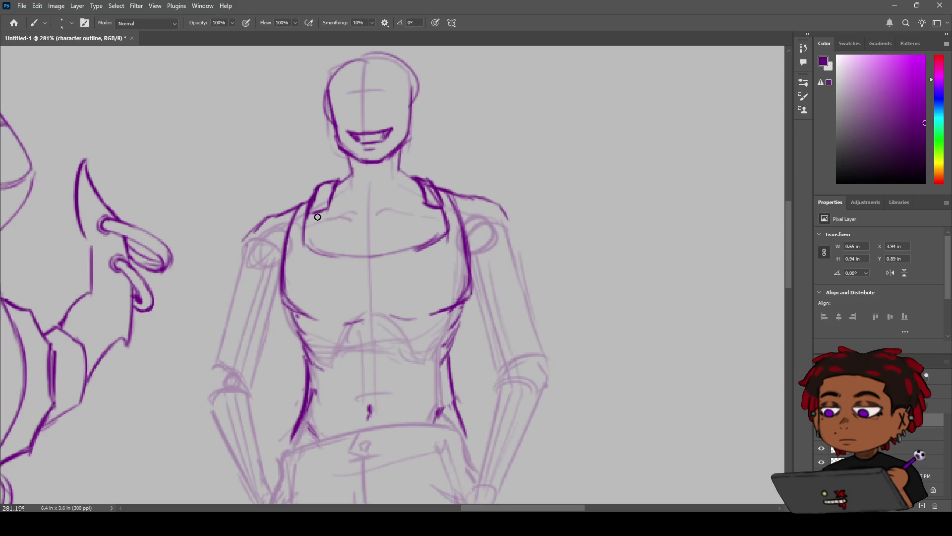
pyautogui.moveTo(312, 211)
pyautogui.mouseDown()
pyautogui.moveTo(315, 243)
pyautogui.moveTo(326, 245)
pyautogui.mouseUp()
pyautogui.hotkey('ctrl', 'z')
pyautogui.hotkey('ctrl', 'z')
pyautogui.moveTo(313, 213)
pyautogui.mouseDown()
pyautogui.moveTo(312, 246)
pyautogui.moveTo(316, 216)
pyautogui.moveTo(326, 258)
pyautogui.mouseUp()
pyautogui.hotkey('ctrl', 'z')
pyautogui.hotkey('ctrl', 'z')
# Step: Erase the dark left and right torso side strokes and leftover marks
pyautogui.press('e')
pyautogui.moveTo(428, 315); pyautogui.dragTo(468, 286)
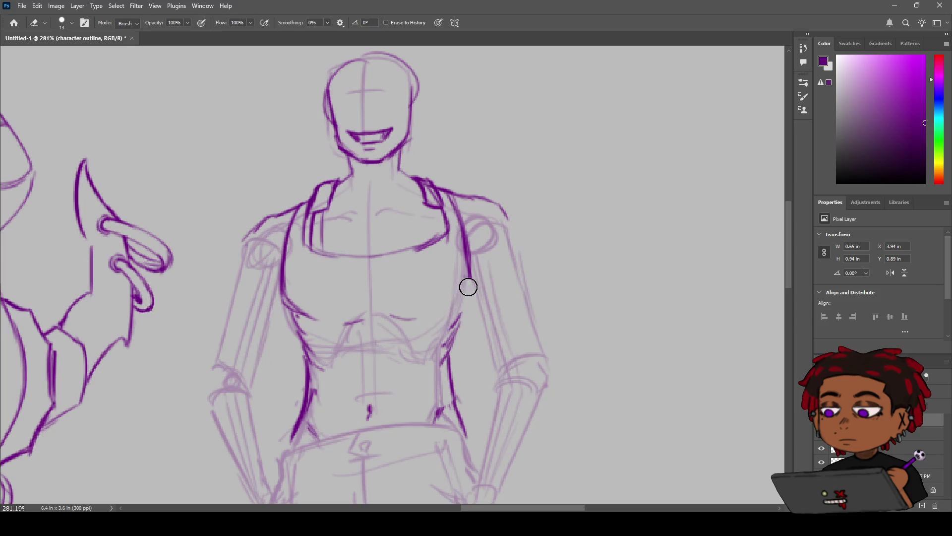
pyautogui.moveTo(308, 315); pyautogui.dragTo(287, 293)
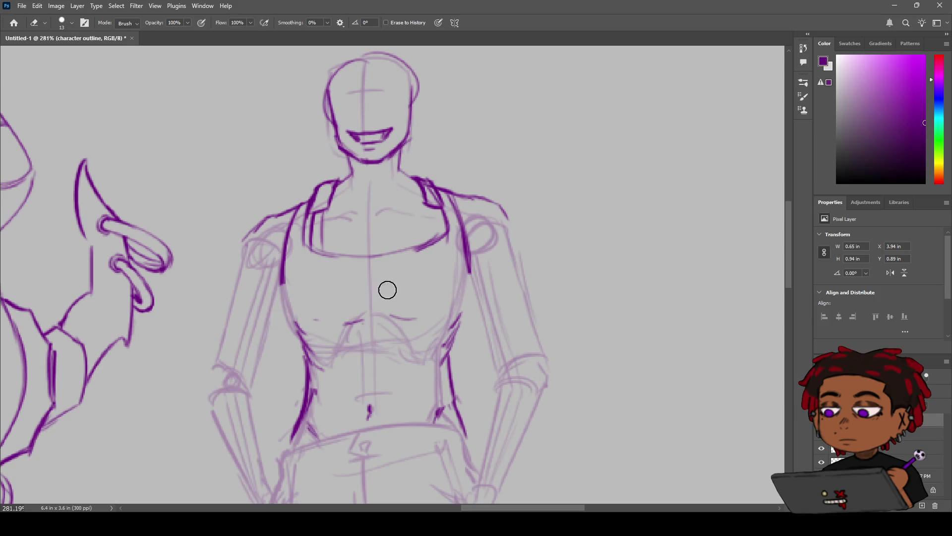
pyautogui.press('b')
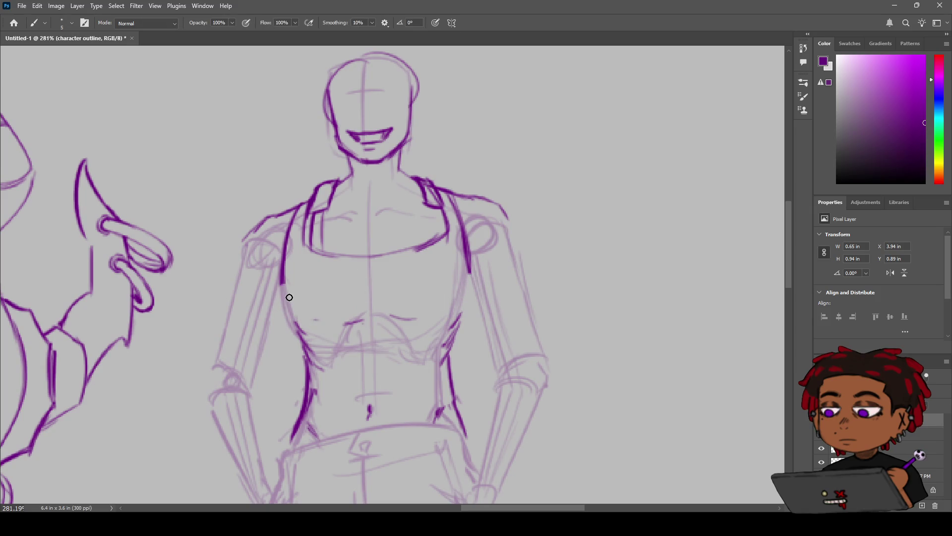
pyautogui.moveTo(282, 275)
pyautogui.mouseDown()
pyautogui.moveTo(282, 301)
pyautogui.moveTo(299, 310)
pyautogui.mouseUp()
pyautogui.moveTo(468, 279)
pyautogui.mouseDown()
pyautogui.moveTo(452, 348)
pyautogui.moveTo(442, 321)
pyautogui.mouseUp()
pyautogui.press('r')
pyautogui.press('e')
pyautogui.moveTo(451, 372)
pyautogui.mouseDown()
pyautogui.moveTo(442, 410)
pyautogui.moveTo(457, 410)
pyautogui.moveTo(455, 435)
pyautogui.mouseUp()
pyautogui.moveTo(320, 400)
pyautogui.mouseDown()
pyautogui.moveTo(305, 429)
pyautogui.moveTo(320, 374)
pyautogui.moveTo(304, 346)
pyautogui.mouseUp()
pyautogui.press('b')
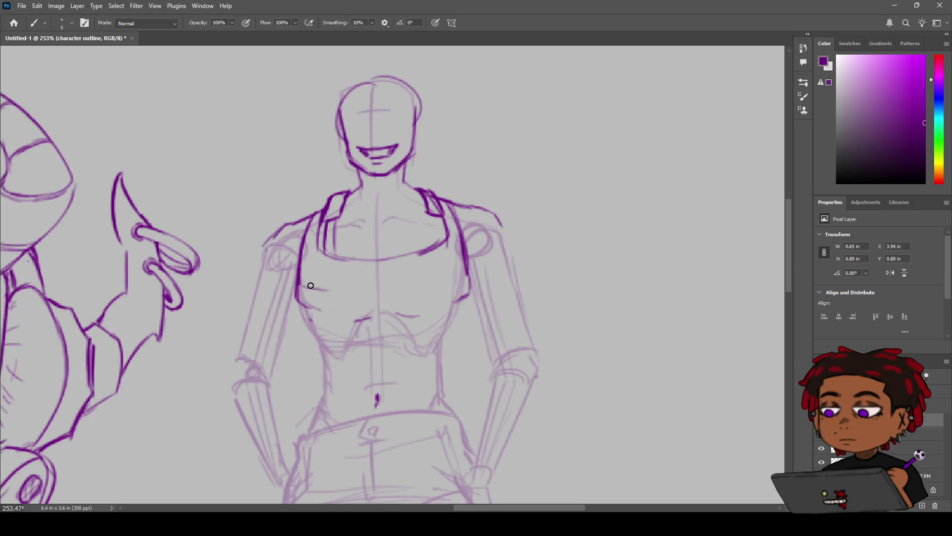
# Step: Erase the lower right torso stroke and try drawing a band across the chest
pyautogui.press('e')
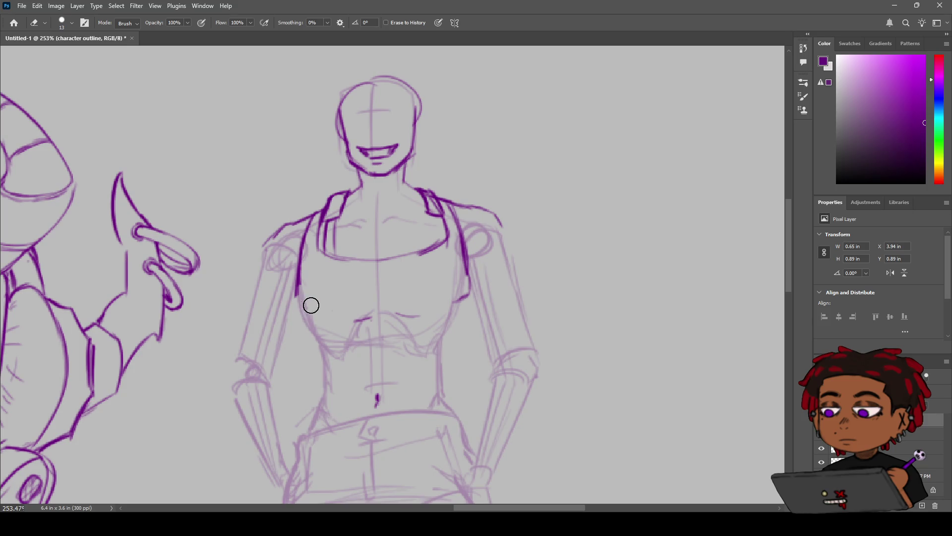
pyautogui.moveTo(466, 281); pyautogui.dragTo(463, 298)
pyautogui.press('b')
pyautogui.moveTo(319, 314)
pyautogui.mouseDown()
pyautogui.moveTo(457, 301)
pyautogui.moveTo(303, 311)
pyautogui.moveTo(297, 290)
pyautogui.moveTo(297, 303)
pyautogui.moveTo(443, 278)
pyautogui.mouseUp()
pyautogui.hotkey('ctrl', 'z')
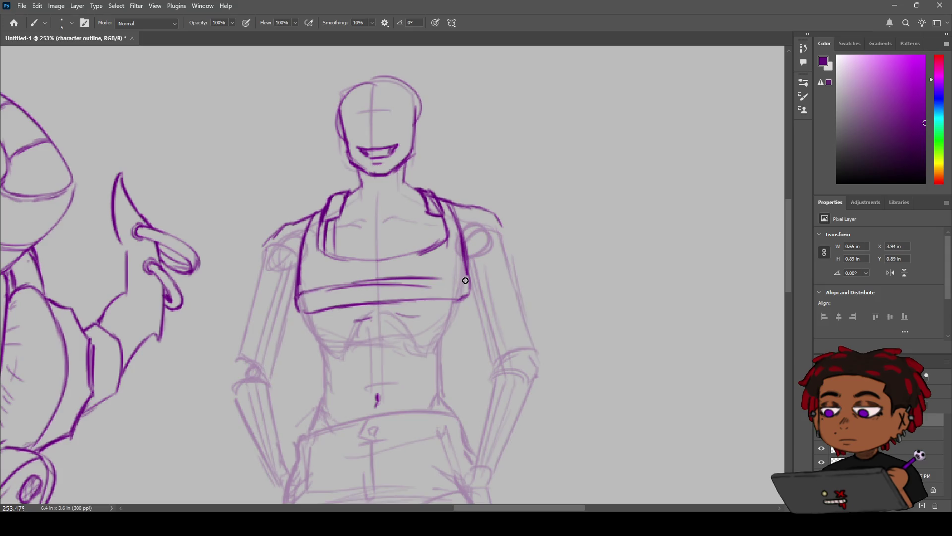
pyautogui.hotkey('ctrl', 'z')
pyautogui.moveTo(333, 285); pyautogui.dragTo(438, 276)
pyautogui.hotkey('ctrl', 'z')
pyautogui.hotkey('ctrl', 'z')
pyautogui.moveTo(333, 285)
pyautogui.mouseDown()
pyautogui.moveTo(474, 278)
pyautogui.moveTo(433, 298)
pyautogui.mouseUp()
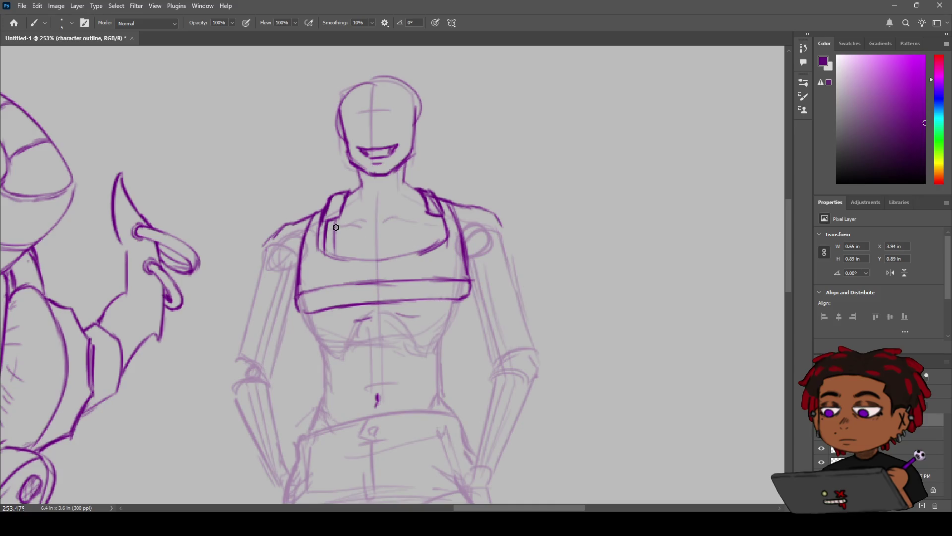
# Step: Undo the chest band strokes until the torso side strokes return
pyautogui.scroll(-5, 407, 249)
pyautogui.scroll(6, 409, 252)
pyautogui.hotkey('ctrl', 'z')
pyautogui.hotkey('ctrl', 'z')
pyautogui.hotkey('ctrl', 'z')
pyautogui.hotkey('ctrl', 'z')
pyautogui.hotkey('ctrl', 'z')
pyautogui.hotkey('ctrl', 'z')
pyautogui.hotkey('ctrl', 'z')
pyautogui.hotkey('ctrl', 'z')
pyautogui.hotkey('ctrl', 'z')
pyautogui.hotkey('ctrl', 'z')
pyautogui.hotkey('ctrl', 'z')
pyautogui.hotkey('ctrl', 'z')
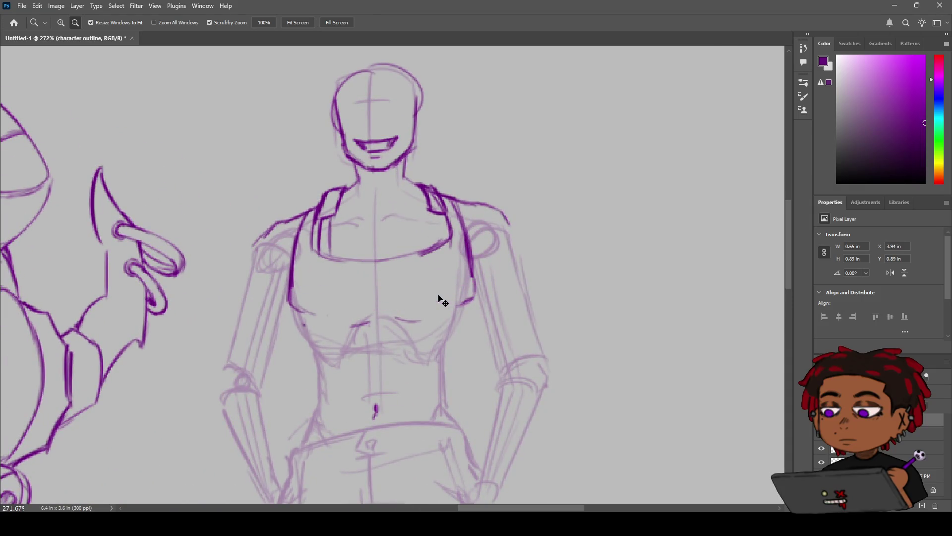
pyautogui.hotkey('ctrl', 'z')
pyautogui.hotkey('ctrl', 'z')
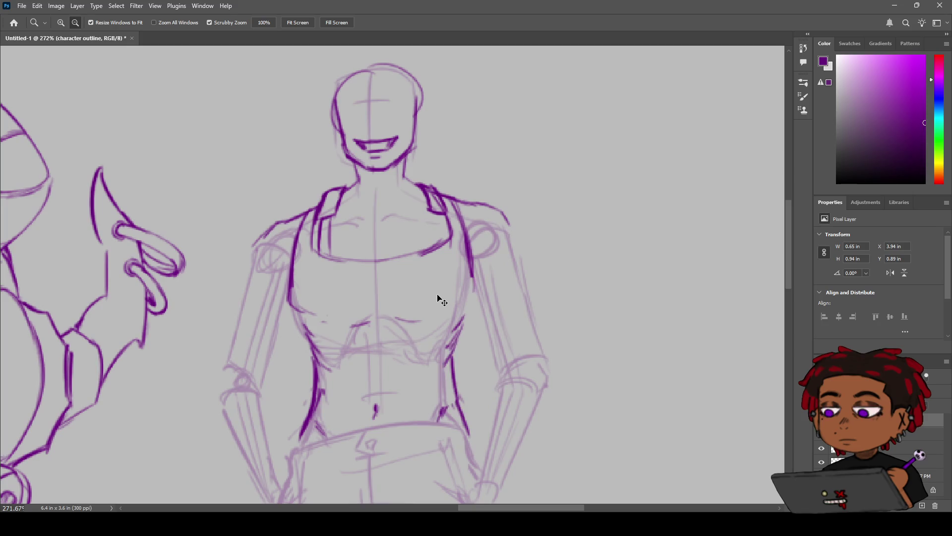
pyautogui.hotkey('ctrl', 'z')
pyautogui.hotkey('ctrl', 'z')
# Step: Erase the left torso side segments and redraw the right torso contour darker
pyautogui.hotkey('ctrl', 'shift', 'z')
pyautogui.hotkey('ctrl', 'shift', 'z')
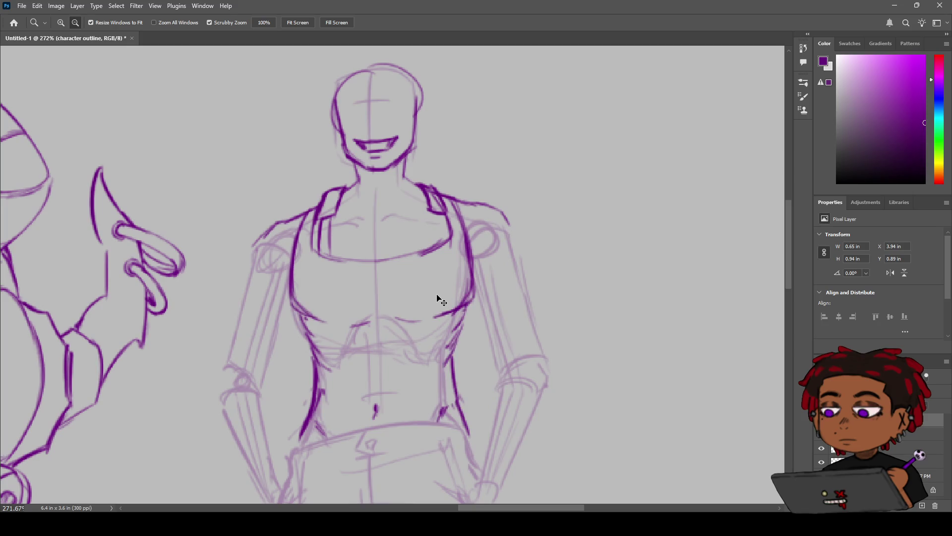
pyautogui.press('e')
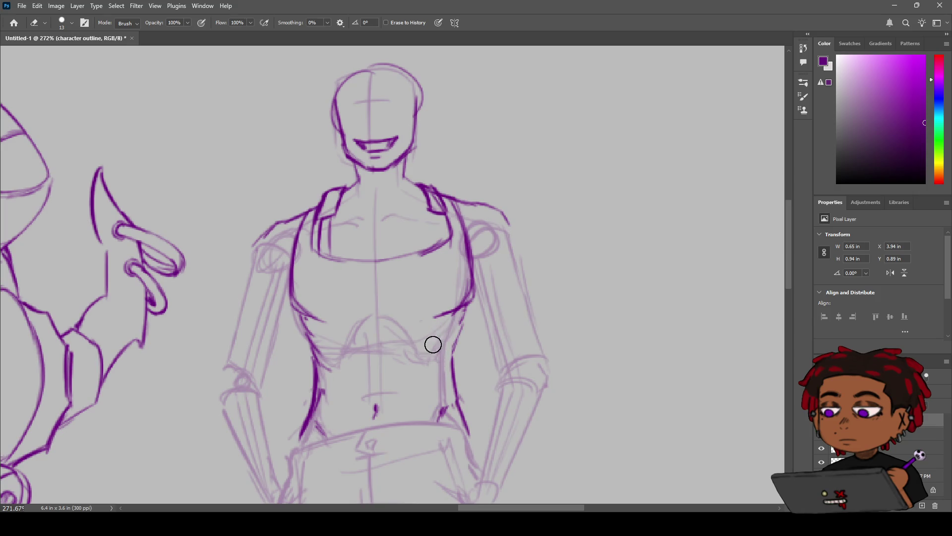
pyautogui.moveTo(321, 340); pyautogui.dragTo(325, 352)
pyautogui.press('b')
pyautogui.hotkey('ctrl', 'z')
pyautogui.moveTo(457, 312); pyautogui.dragTo(454, 358)
pyautogui.moveTo(462, 310)
pyautogui.mouseDown()
pyautogui.moveTo(444, 362)
pyautogui.moveTo(458, 406)
pyautogui.mouseUp()
pyautogui.hotkey('ctrl', 'z')
pyautogui.hotkey('ctrl', 'z')
pyautogui.moveTo(461, 305)
pyautogui.mouseDown()
pyautogui.moveTo(448, 372)
pyautogui.moveTo(463, 408)
pyautogui.mouseUp()
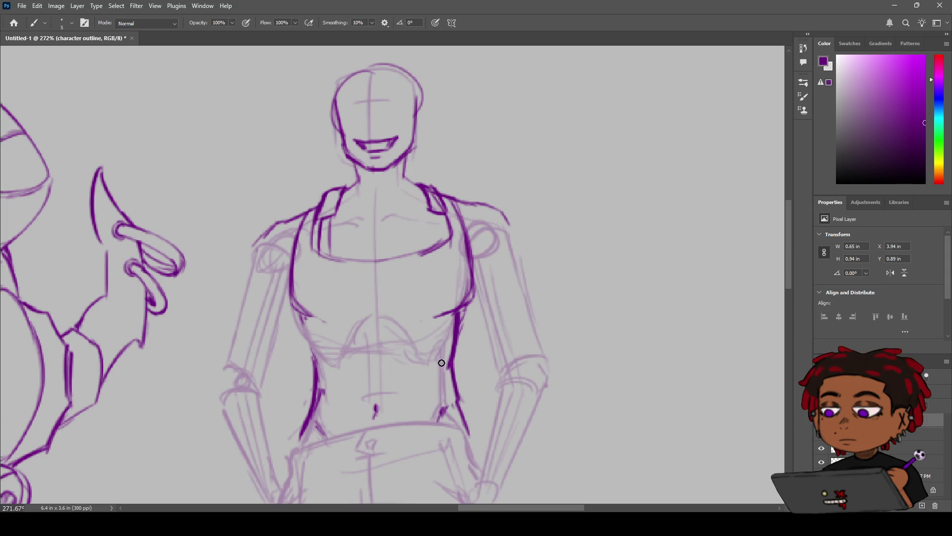
# Step: Redraw the upper and lower left torso contour with bolder strokes
pyautogui.moveTo(305, 316); pyautogui.dragTo(319, 371)
pyautogui.hotkey('ctrl', 'z')
pyautogui.moveTo(305, 317); pyautogui.dragTo(320, 396)
pyautogui.hotkey('ctrl', 'z')
pyautogui.hotkey('ctrl', 'z')
pyautogui.moveTo(314, 360); pyautogui.dragTo(315, 404)
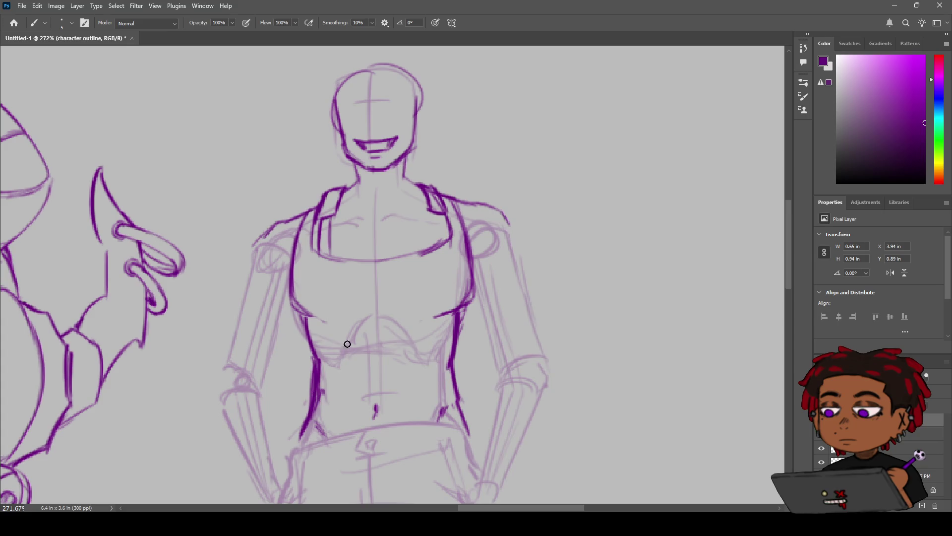
pyautogui.moveTo(347, 344); pyautogui.dragTo(371, 356)
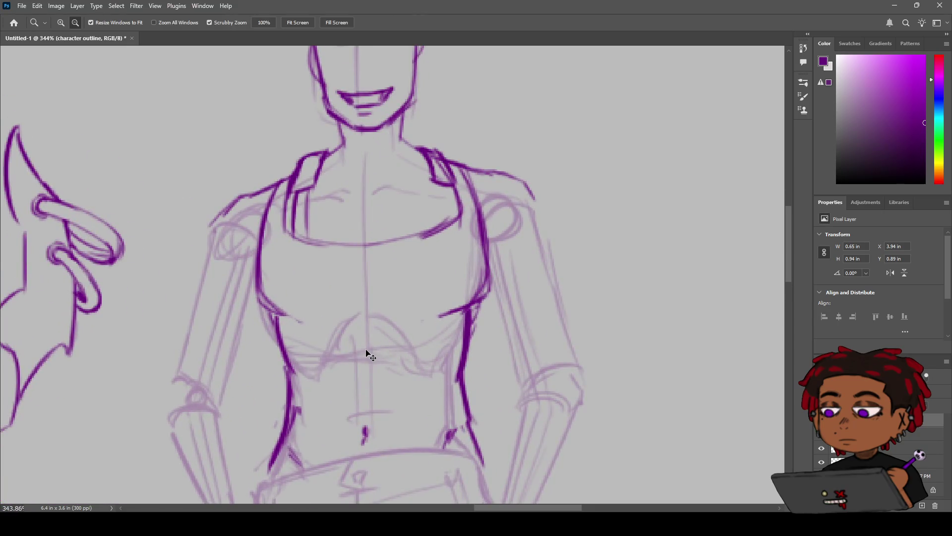
# Step: Redraw the left torso contour and zoom in on the chest
pyautogui.hotkey('ctrl', 'z')
pyautogui.moveTo(271, 312)
pyautogui.mouseDown()
pyautogui.moveTo(296, 382)
pyautogui.moveTo(289, 406)
pyautogui.mouseUp()
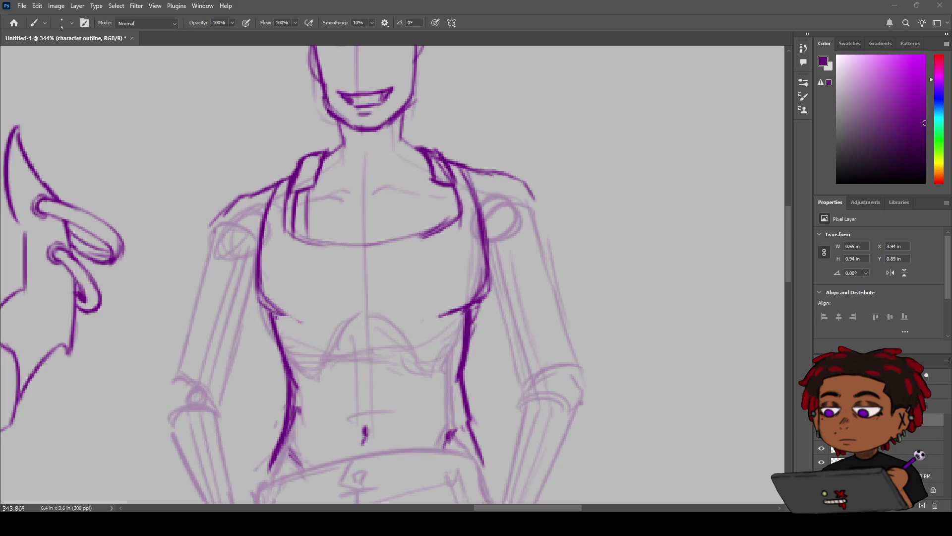
pyautogui.press('z')
pyautogui.moveTo(392, 298)
pyautogui.mouseDown()
pyautogui.moveTo(384, 285)
pyautogui.moveTo(398, 280)
pyautogui.mouseUp()
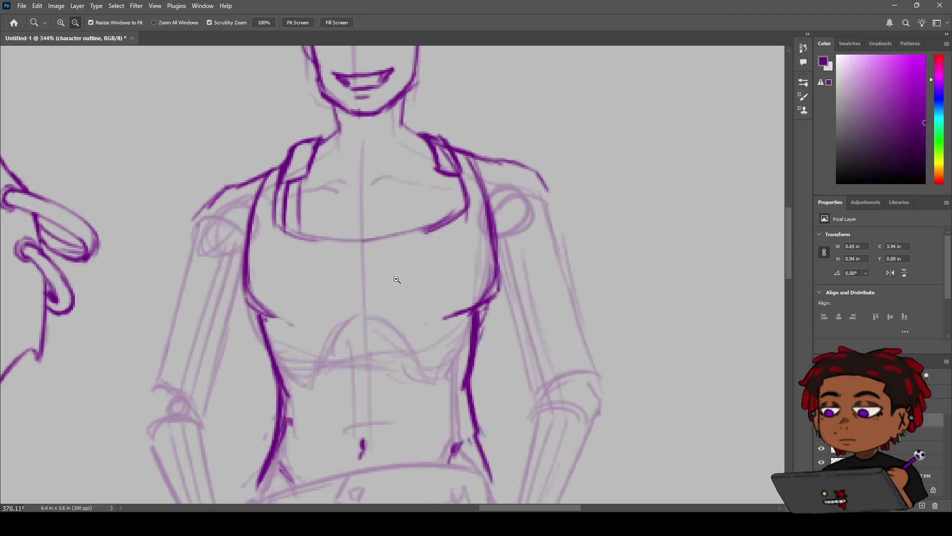
pyautogui.moveTo(397, 280); pyautogui.dragTo(398, 281)
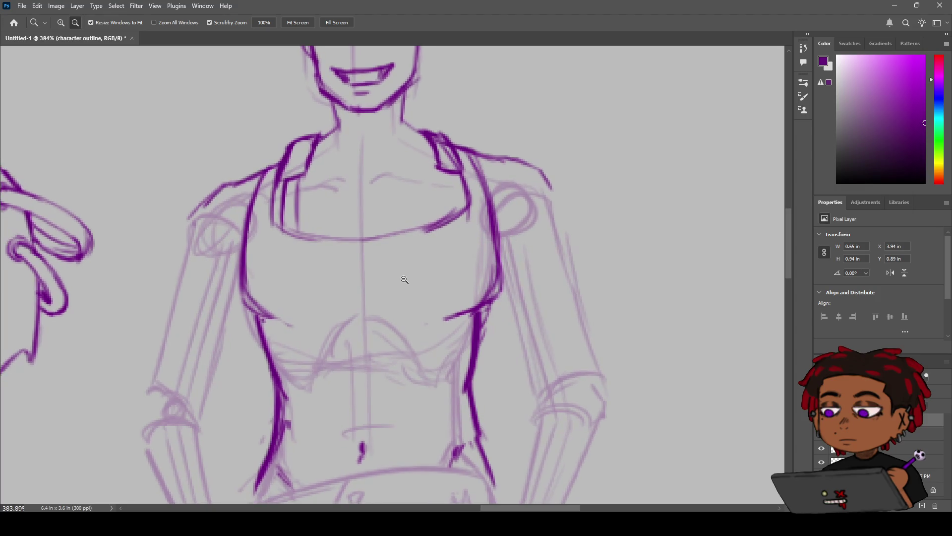
pyautogui.press('b')
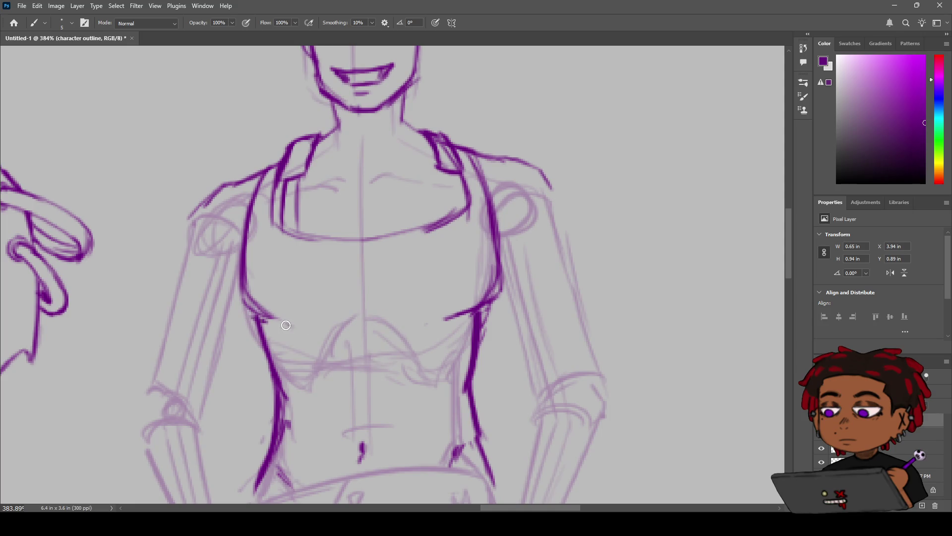
# Step: Ink the underbust line across the chest, curving up at both sides
pyautogui.moveTo(477, 308)
pyautogui.mouseDown()
pyautogui.moveTo(298, 337)
pyautogui.moveTo(434, 327)
pyautogui.mouseUp()
pyautogui.hotkey('ctrl', 'z')
pyautogui.moveTo(493, 300); pyautogui.dragTo(426, 322)
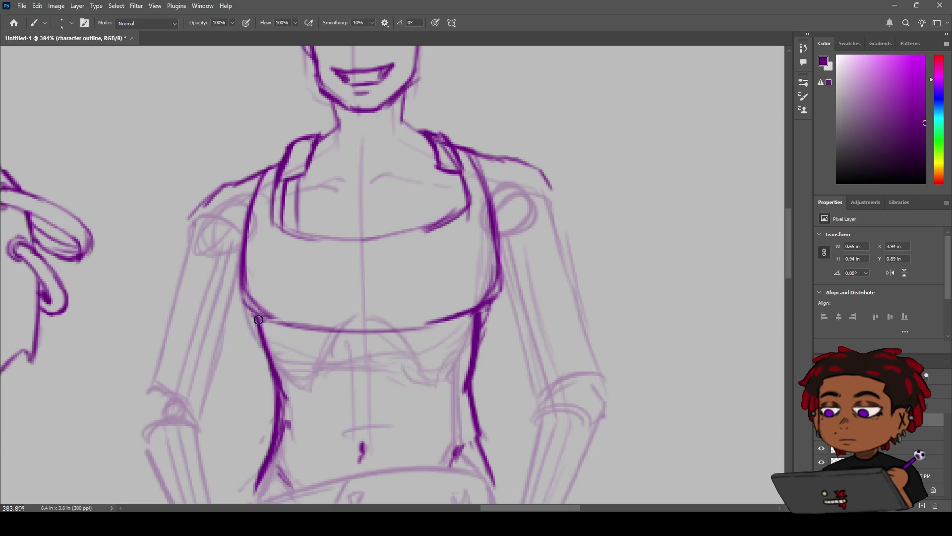
pyautogui.moveTo(247, 302)
pyautogui.mouseDown()
pyautogui.moveTo(271, 319)
pyautogui.moveTo(262, 285)
pyautogui.mouseUp()
pyautogui.hotkey('ctrl', 'z')
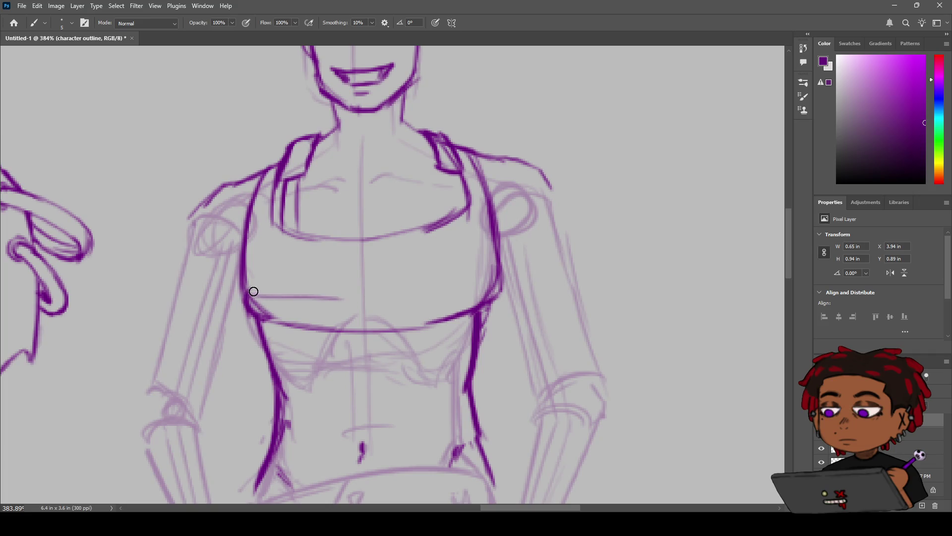
pyautogui.moveTo(248, 291); pyautogui.dragTo(350, 299)
pyautogui.hotkey('ctrl', 'z')
pyautogui.moveTo(251, 298); pyautogui.dragTo(411, 301)
pyautogui.moveTo(498, 279)
pyautogui.mouseDown()
pyautogui.moveTo(412, 299)
pyautogui.moveTo(496, 275)
pyautogui.moveTo(501, 285)
pyautogui.mouseUp()
pyautogui.hotkey('ctrl', 'z')
# Step: Erase the dark chest band, right torso line, hip and waist strokes, and navel mark
pyautogui.press('z')
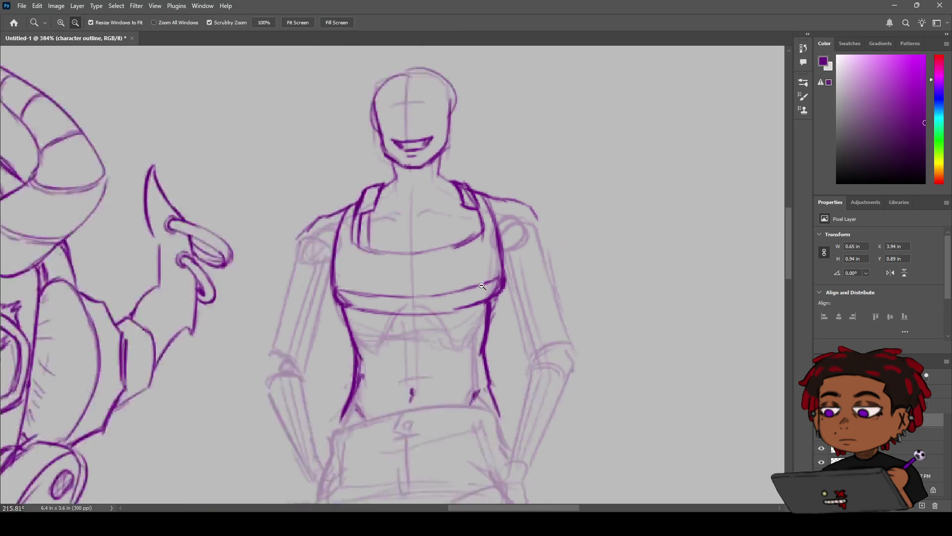
pyautogui.moveTo(493, 290); pyautogui.dragTo(315, 295)
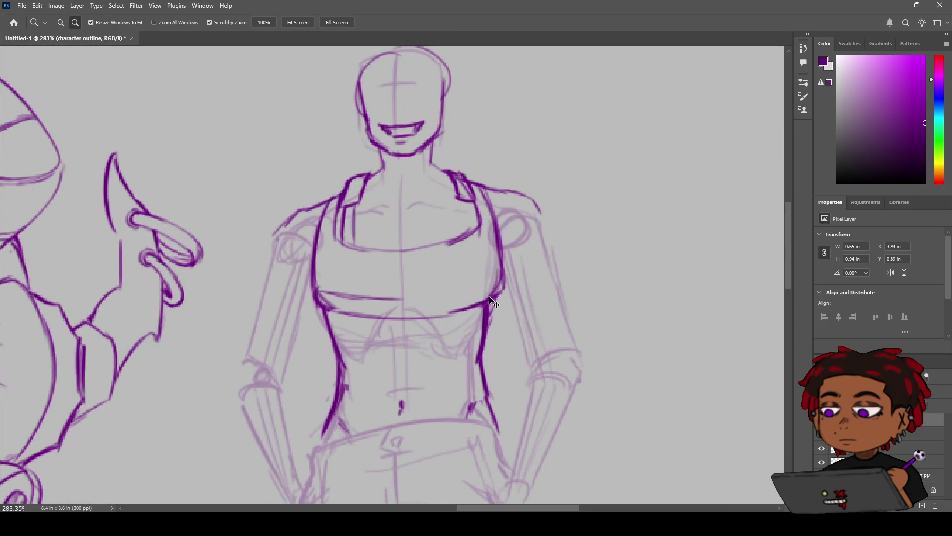
pyautogui.moveTo(494, 310); pyautogui.dragTo(325, 315)
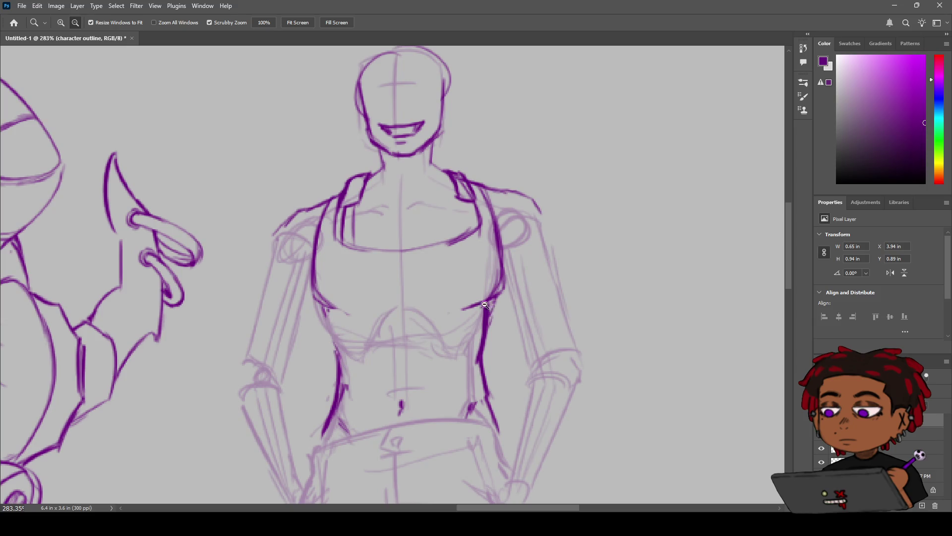
pyautogui.moveTo(496, 295)
pyautogui.mouseDown()
pyautogui.moveTo(475, 406)
pyautogui.moveTo(493, 400)
pyautogui.mouseUp()
pyautogui.moveTo(342, 367); pyautogui.dragTo(315, 330)
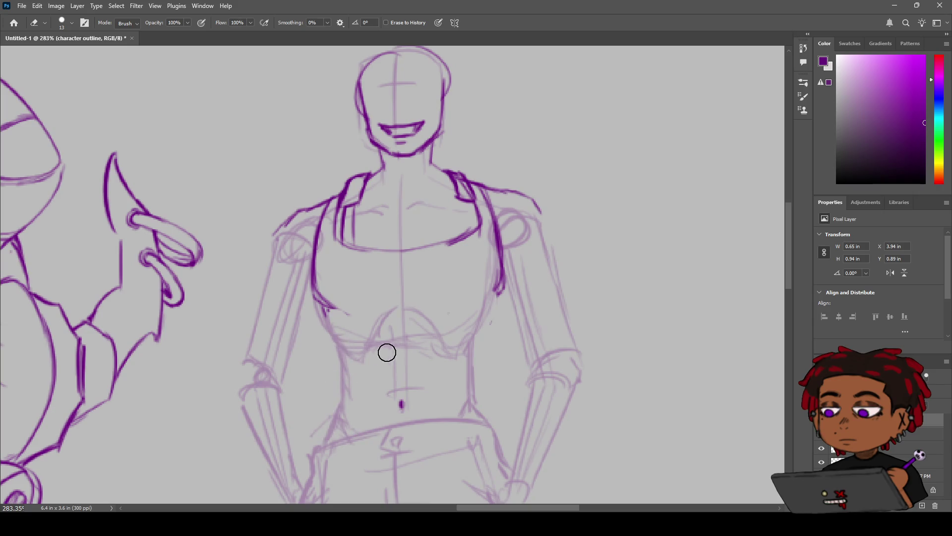
pyautogui.moveTo(421, 393); pyautogui.dragTo(406, 412)
# Step: Add second lines beside the left shoulder strap
pyautogui.press('b')
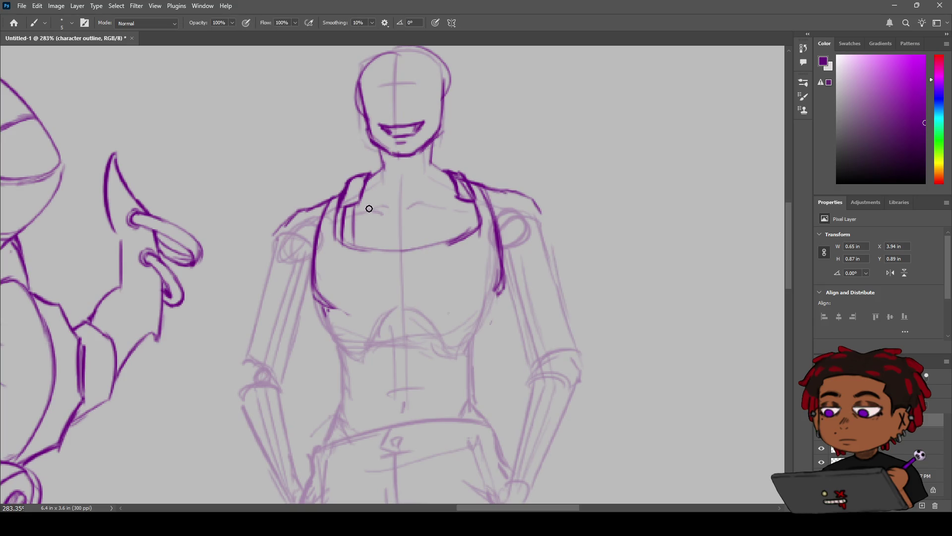
pyautogui.hotkey('ctrl', 'z')
pyautogui.moveTo(345, 209); pyautogui.dragTo(341, 253)
pyautogui.hotkey('ctrl', 'z')
pyautogui.moveTo(349, 209); pyautogui.dragTo(338, 244)
pyautogui.moveTo(351, 208); pyautogui.dragTo(352, 251)
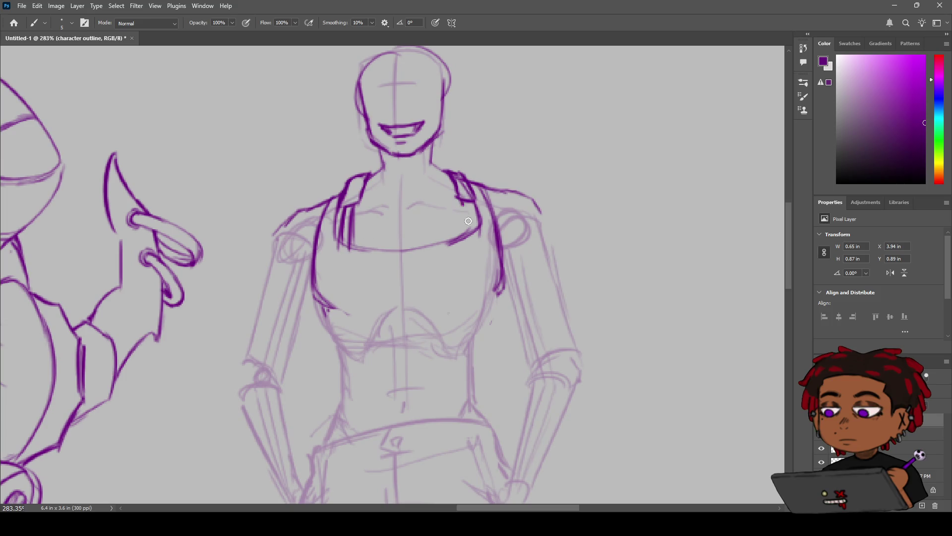
# Step: Add doubled lines along the right shoulder strap and review the torso
pyautogui.moveTo(463, 201); pyautogui.dragTo(470, 252)
pyautogui.moveTo(475, 203); pyautogui.dragTo(479, 251)
pyautogui.moveTo(469, 207); pyautogui.dragTo(471, 246)
pyautogui.press('z')
pyautogui.keyDown('alt'); pyautogui.click(354, 241); pyautogui.keyUp('alt')
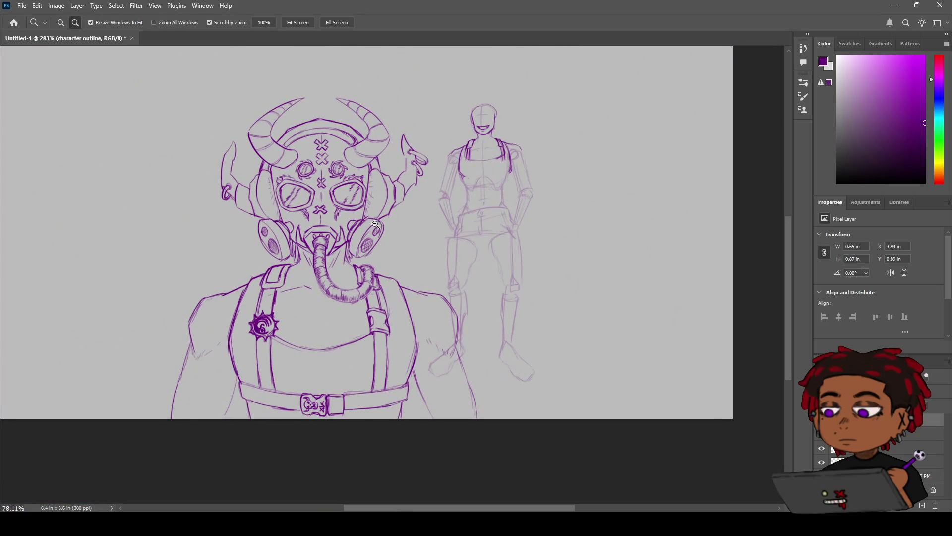
pyautogui.keyDown('alt'); pyautogui.click(375, 224); pyautogui.keyUp('alt')
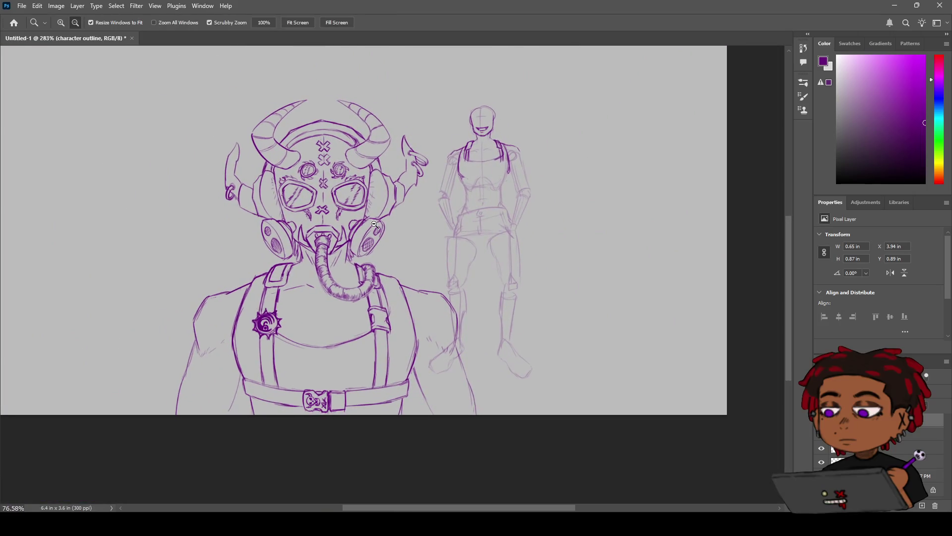
pyautogui.moveTo(375, 225)
pyautogui.mouseDown()
pyautogui.moveTo(527, 172)
pyautogui.moveTo(394, 219)
pyautogui.mouseUp()
pyautogui.press('b')
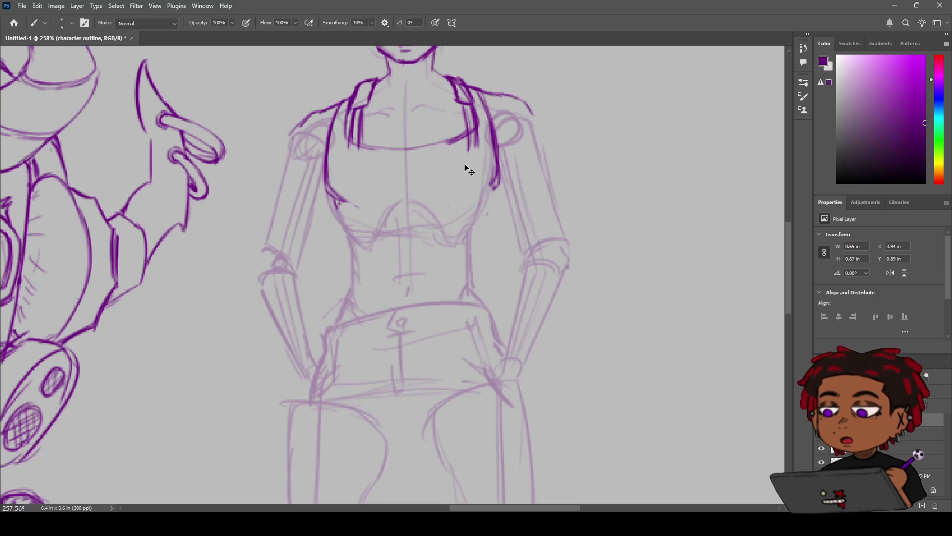
# Step: Try several lines across the chest, then undo them
pyautogui.moveTo(328, 172); pyautogui.dragTo(446, 179)
pyautogui.hotkey('ctrl', 'z')
pyautogui.moveTo(322, 171)
pyautogui.mouseDown()
pyautogui.moveTo(459, 179)
pyautogui.moveTo(392, 177)
pyautogui.mouseUp()
pyautogui.hotkey('ctrl', 'z')
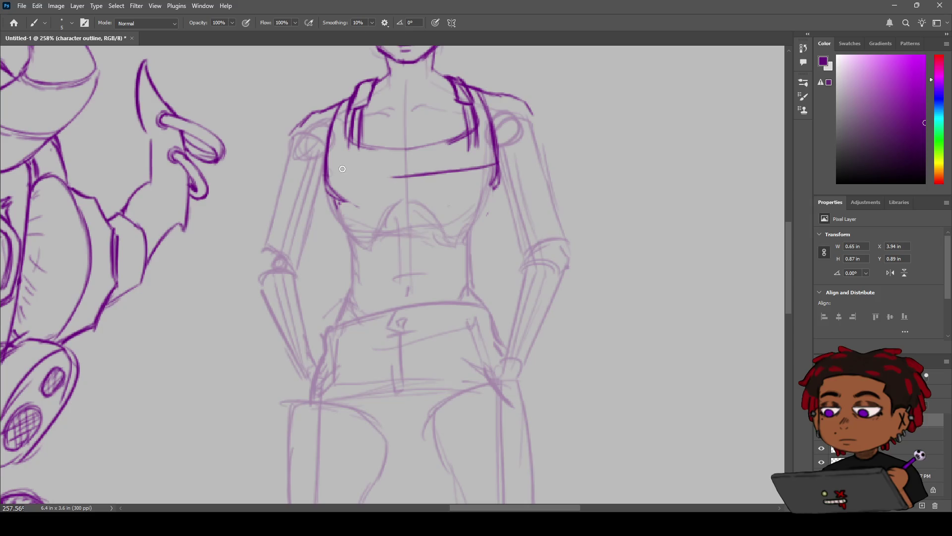
pyautogui.moveTo(324, 166)
pyautogui.mouseDown()
pyautogui.moveTo(392, 177)
pyautogui.moveTo(478, 167)
pyautogui.mouseUp()
pyautogui.press('z')
pyautogui.moveTo(374, 211); pyautogui.dragTo(436, 195)
pyautogui.hotkey('ctrl', 'z')
pyautogui.hotkey('ctrl', 'z')
pyautogui.hotkey('ctrl', 'z')
# Step: Attempt the chest line again a little lower and undo it
pyautogui.press('b')
pyautogui.moveTo(338, 191); pyautogui.dragTo(443, 192)
pyautogui.hotkey('ctrl', 'z')
pyautogui.moveTo(338, 192)
pyautogui.mouseDown()
pyautogui.moveTo(452, 197)
pyautogui.moveTo(404, 188)
pyautogui.moveTo(368, 202)
pyautogui.moveTo(391, 191)
pyautogui.moveTo(381, 197)
pyautogui.mouseUp()
pyautogui.hotkey('ctrl', 'z')
# Step: Draw the band's lower edge, extend its right end down, and retrace its top edge
pyautogui.press('z')
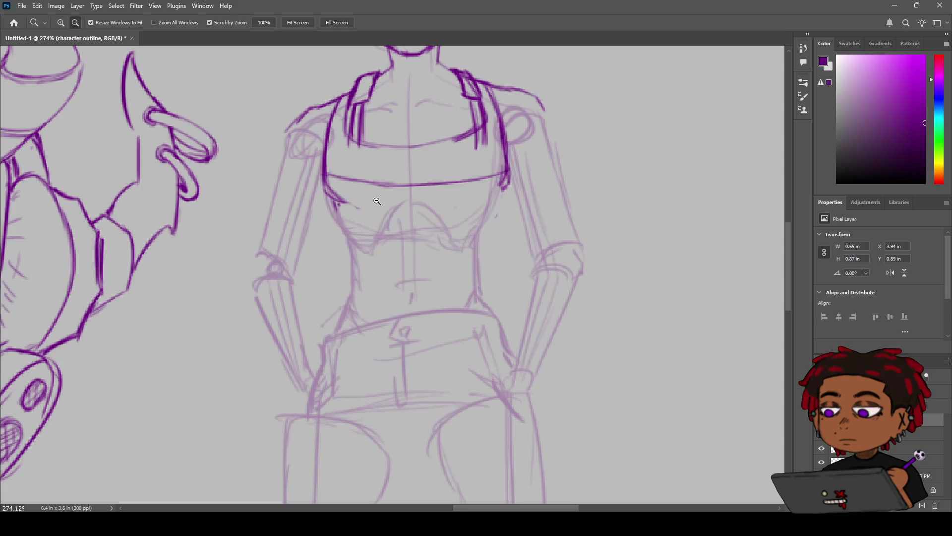
pyautogui.press('b')
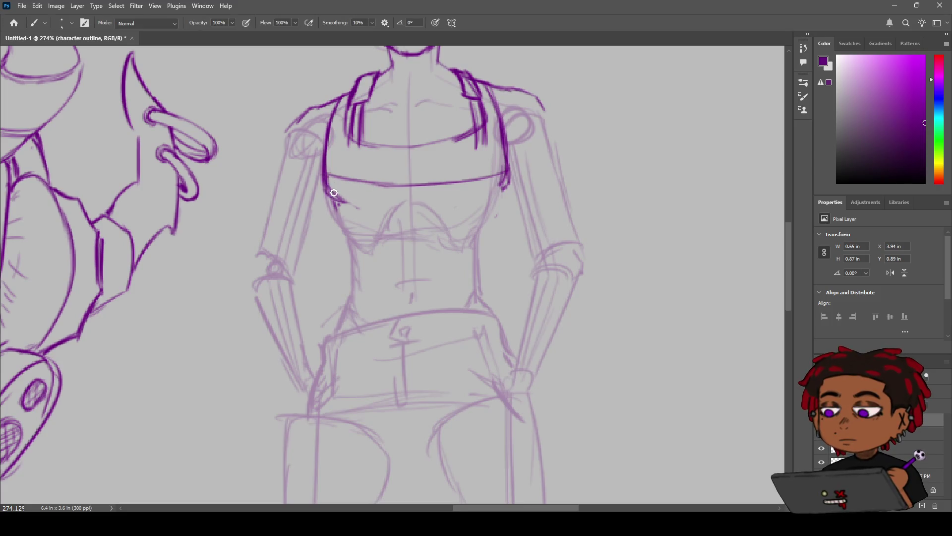
pyautogui.moveTo(334, 200)
pyautogui.mouseDown()
pyautogui.moveTo(461, 205)
pyautogui.moveTo(358, 201)
pyautogui.mouseUp()
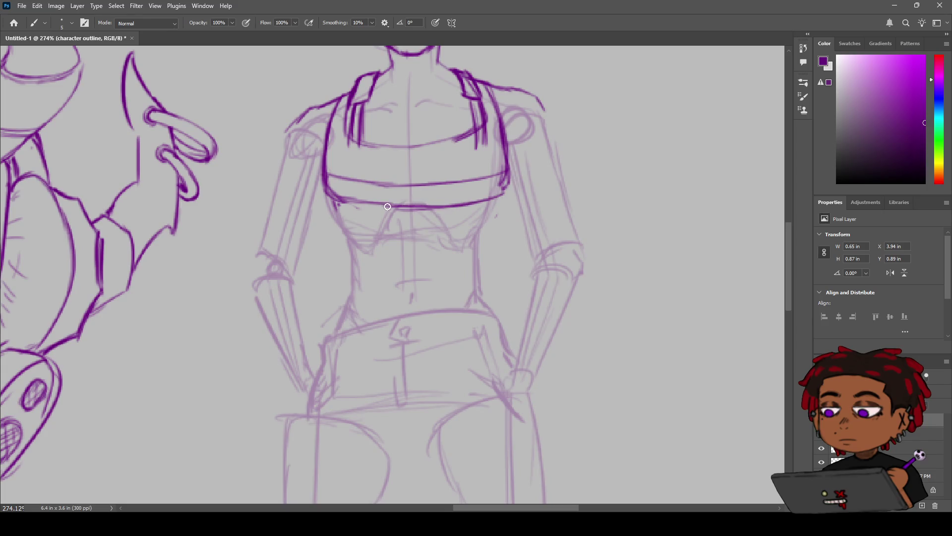
pyautogui.moveTo(502, 176); pyautogui.dragTo(504, 189)
pyautogui.moveTo(497, 174)
pyautogui.mouseDown()
pyautogui.moveTo(337, 179)
pyautogui.moveTo(405, 184)
pyautogui.mouseUp()
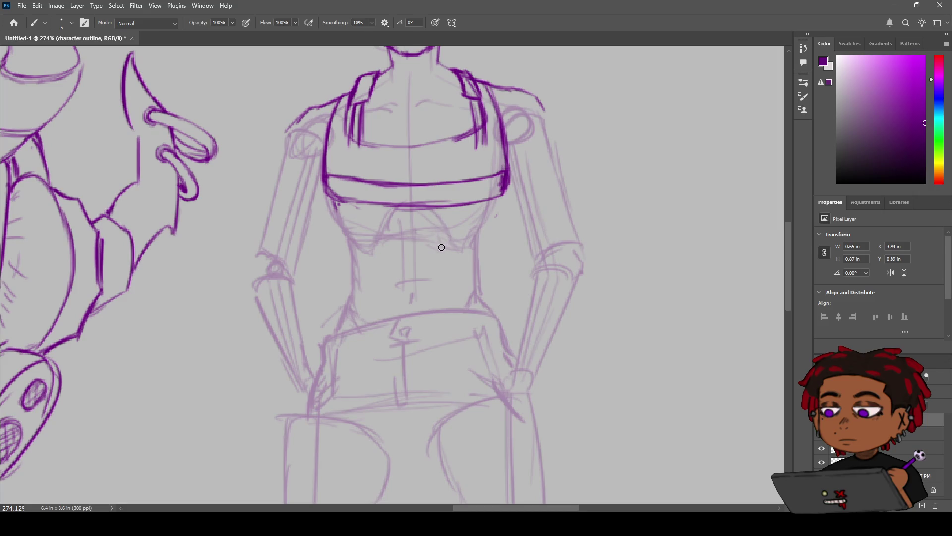
pyautogui.press('z')
pyautogui.scroll(2, 446, 241)
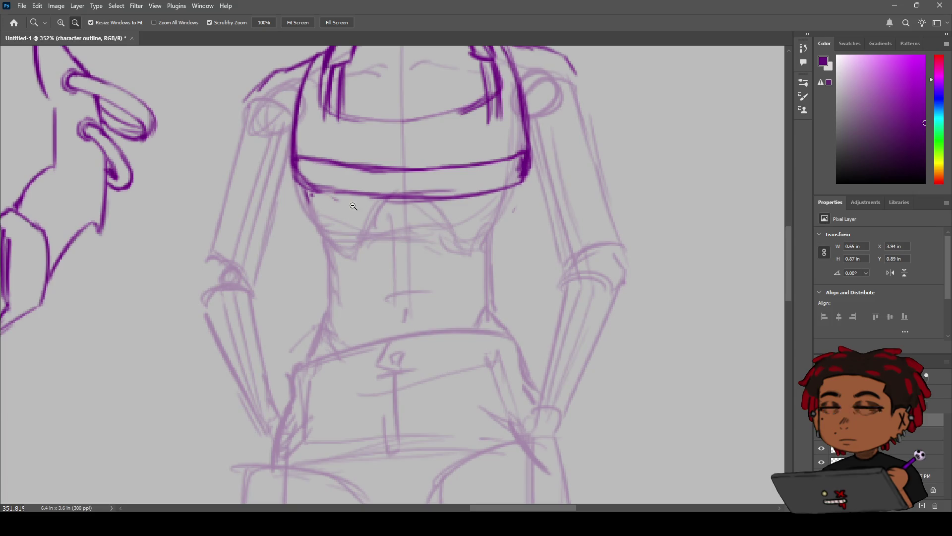
# Step: Erase the left strap's lower ends and extend the strap's end rightward toward the band
pyautogui.scroll(1, 372, 225)
pyautogui.moveTo(378, 197); pyautogui.dragTo(334, 279)
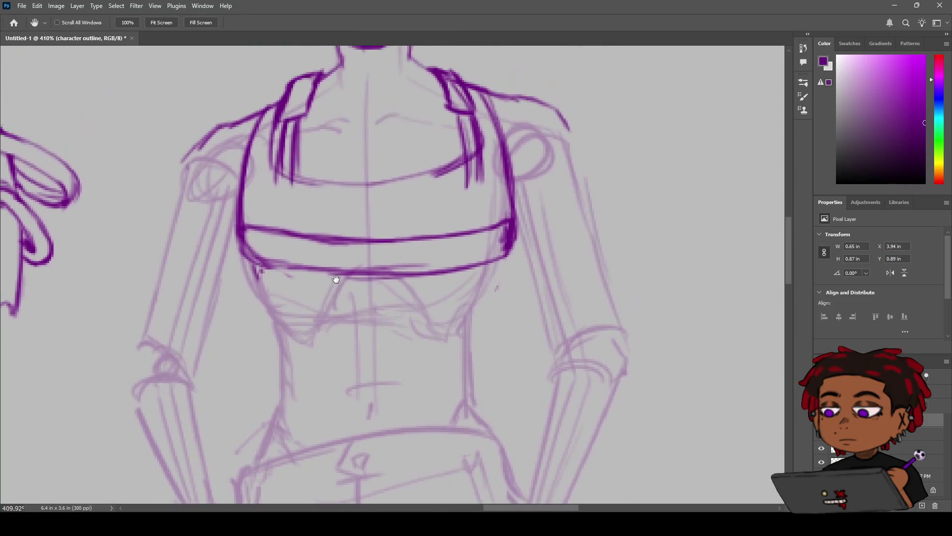
pyautogui.press('b')
pyautogui.press('e')
pyautogui.moveTo(276, 180); pyautogui.dragTo(298, 193)
pyautogui.press('b')
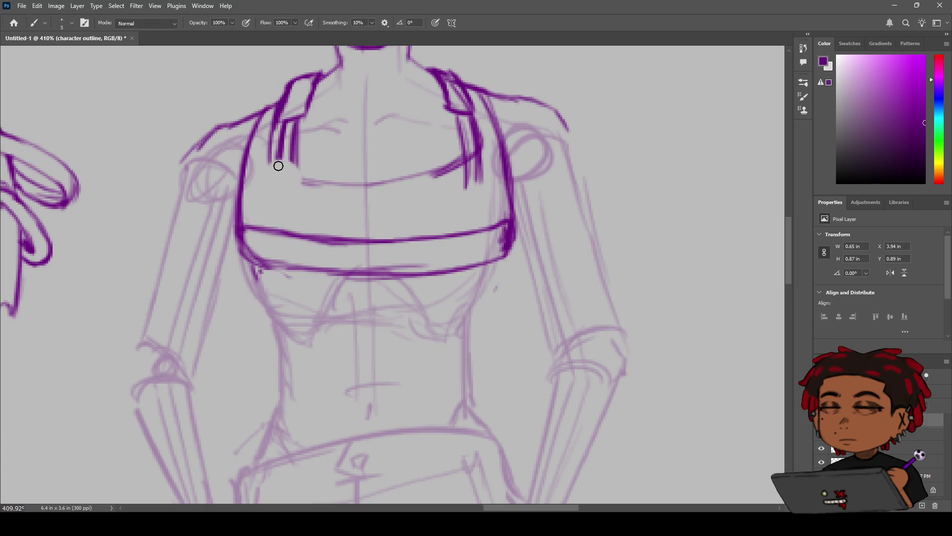
pyautogui.moveTo(276, 157); pyautogui.dragTo(273, 168)
pyautogui.hotkey('ctrl', 'z')
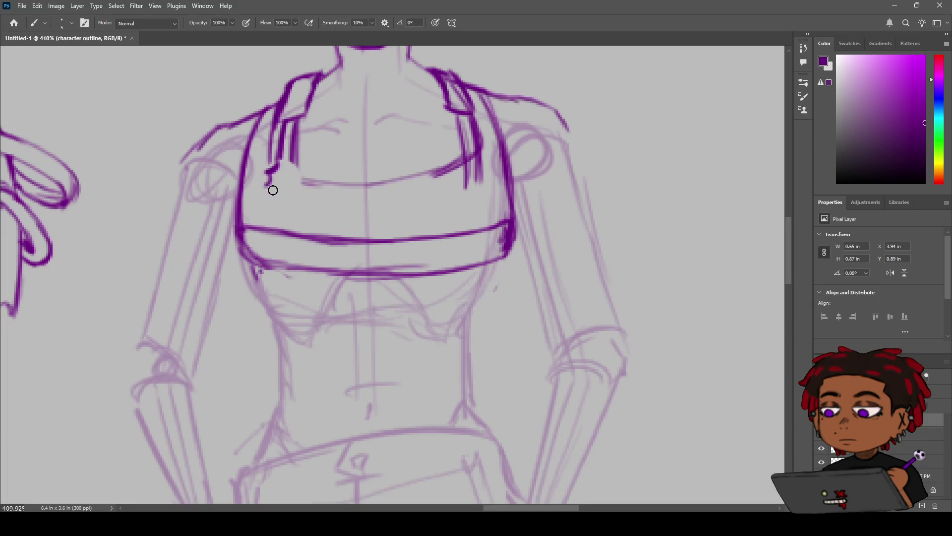
pyautogui.moveTo(277, 199); pyautogui.dragTo(301, 196)
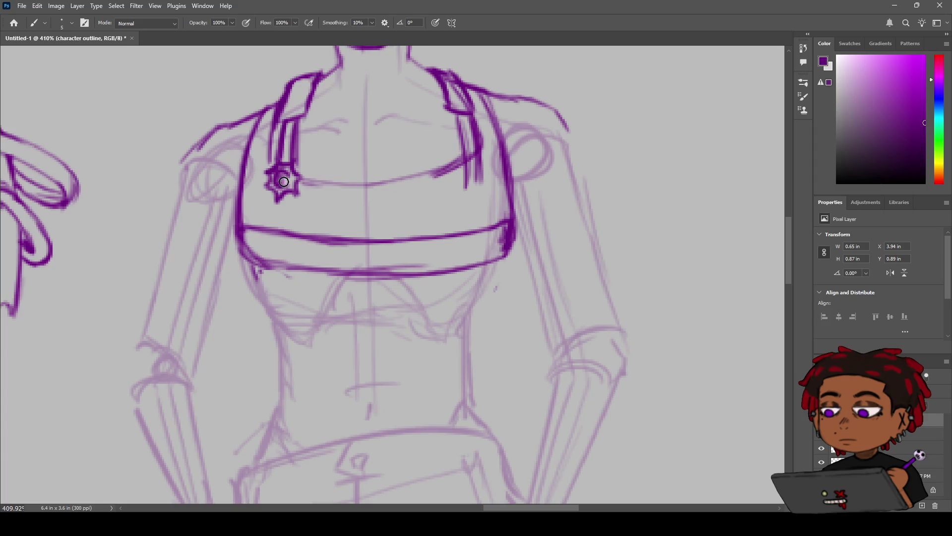
# Step: Draw a star on the left strap with a line connecting it down to the chest band
pyautogui.moveTo(284, 184); pyautogui.dragTo(288, 194)
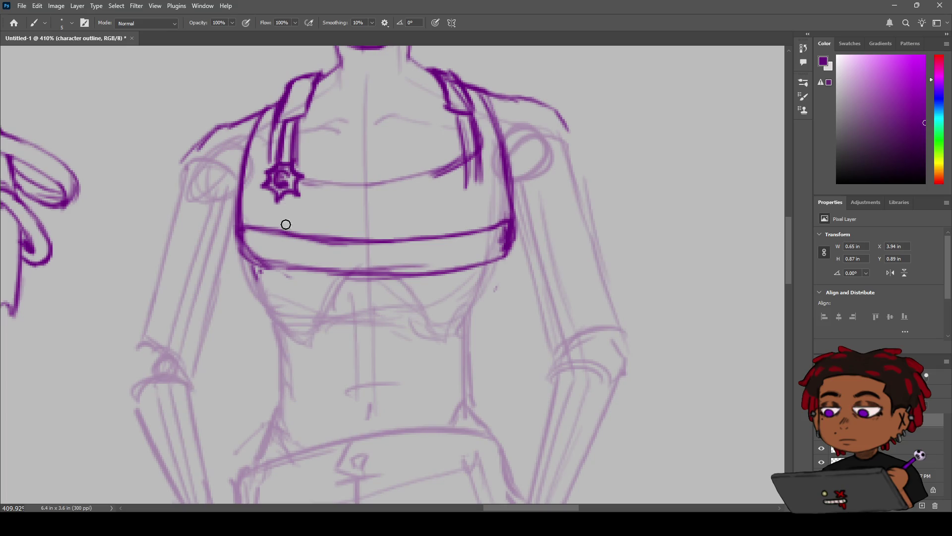
pyautogui.moveTo(273, 197)
pyautogui.mouseDown()
pyautogui.moveTo(274, 227)
pyautogui.moveTo(288, 197)
pyautogui.mouseUp()
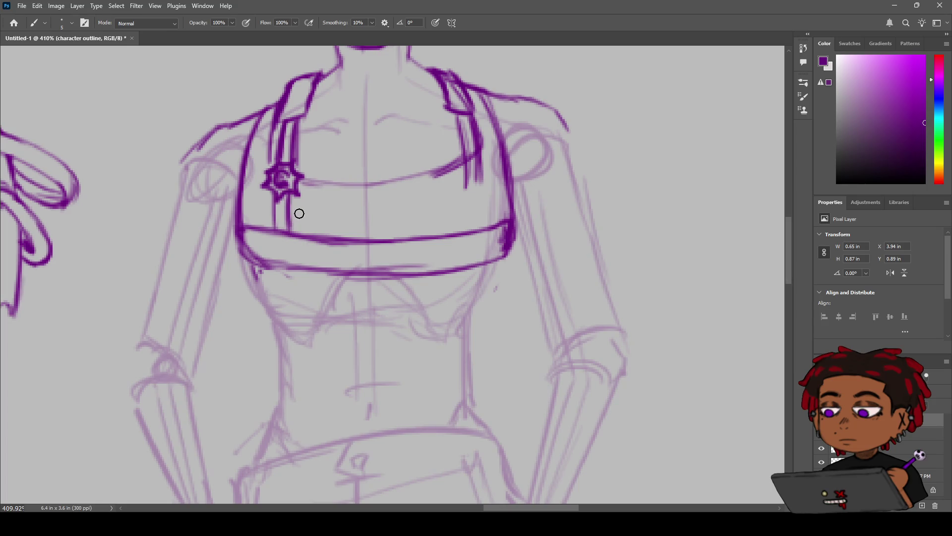
pyautogui.press('z')
pyautogui.scroll(-5, 293, 211)
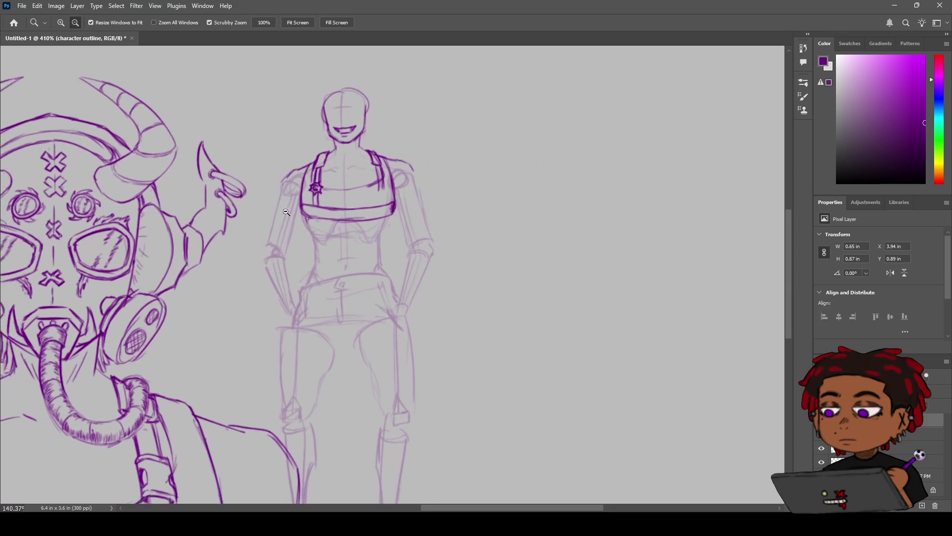
# Step: Erase parts of both straps' outer lines and redraw the left strap's outer edge thicker
pyautogui.scroll(3, 300, 211)
pyautogui.moveTo(307, 211); pyautogui.dragTo(438, 163)
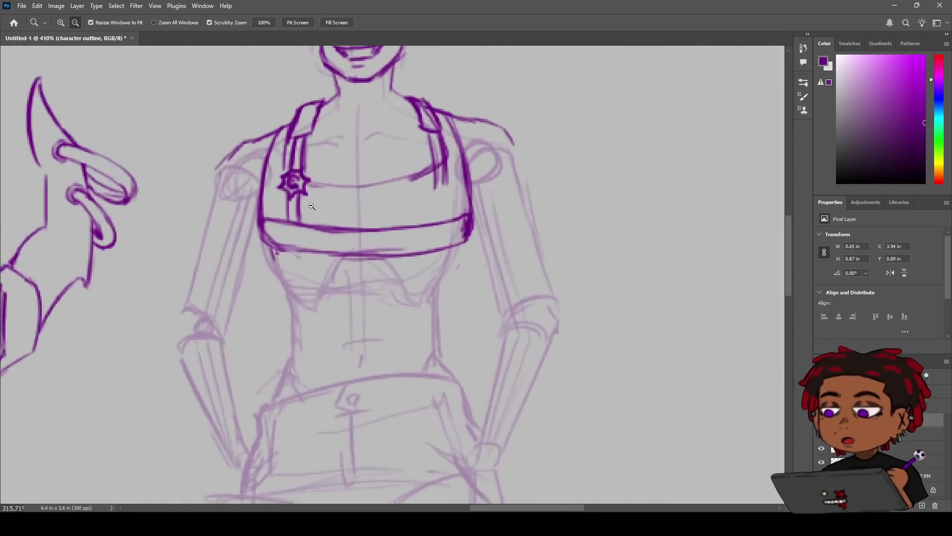
pyautogui.press('e')
pyautogui.moveTo(509, 202); pyautogui.dragTo(502, 166)
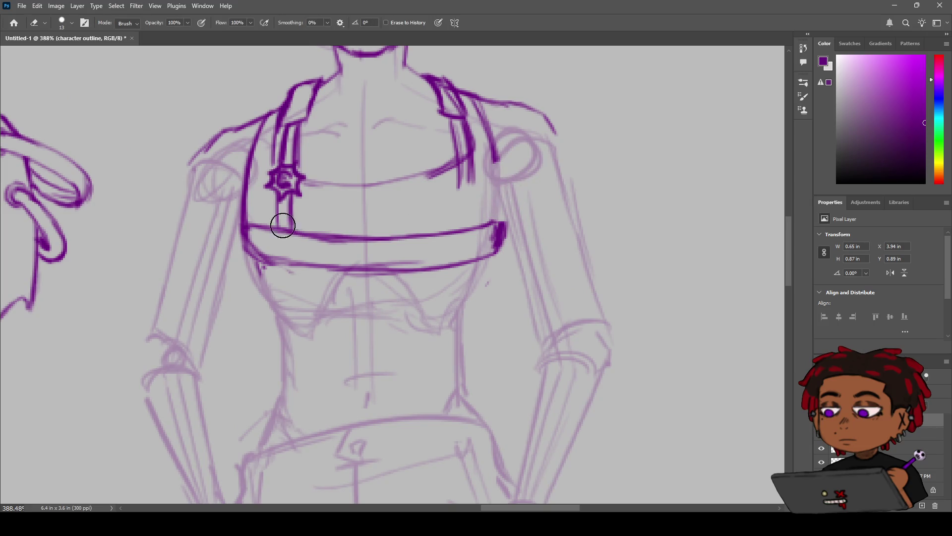
pyautogui.moveTo(240, 198); pyautogui.dragTo(246, 207)
pyautogui.press('b')
pyautogui.moveTo(262, 123)
pyautogui.mouseDown()
pyautogui.moveTo(241, 189)
pyautogui.moveTo(248, 222)
pyautogui.mouseUp()
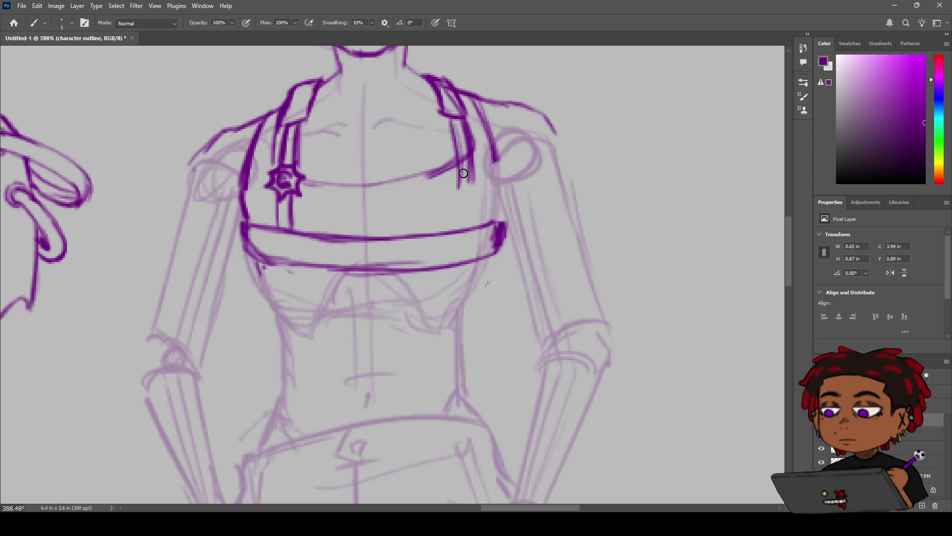
# Step: Extend the right strap's outer line down to the band
pyautogui.moveTo(491, 141); pyautogui.dragTo(503, 182)
pyautogui.hotkey('ctrl', 'z')
pyautogui.moveTo(495, 146); pyautogui.dragTo(506, 189)
pyautogui.hotkey('ctrl', 'z')
pyautogui.moveTo(495, 151)
pyautogui.mouseDown()
pyautogui.moveTo(502, 213)
pyautogui.moveTo(494, 226)
pyautogui.moveTo(498, 178)
pyautogui.mouseUp()
# Step: Erase and redraw the left strap's outer edge, extending it downward
pyautogui.press('e')
pyautogui.moveTo(244, 187)
pyautogui.mouseDown()
pyautogui.moveTo(245, 201)
pyautogui.moveTo(253, 169)
pyautogui.moveTo(236, 191)
pyautogui.mouseUp()
pyautogui.press('b')
pyautogui.hotkey('ctrl', 'z')
pyautogui.moveTo(253, 140); pyautogui.dragTo(240, 195)
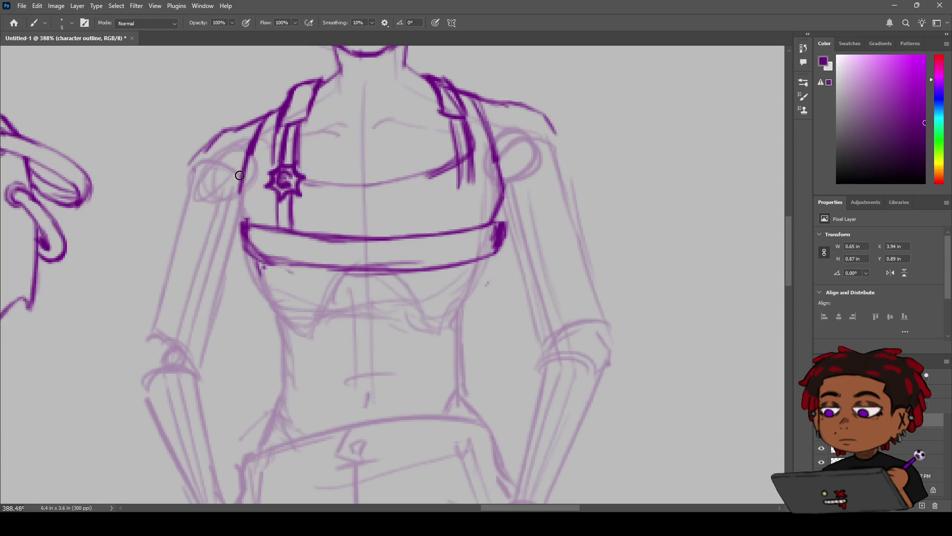
pyautogui.moveTo(255, 145)
pyautogui.mouseDown()
pyautogui.moveTo(247, 218)
pyautogui.moveTo(242, 199)
pyautogui.mouseUp()
# Step: Retrace the right torso outline down to the band and thicken the left torso outline
pyautogui.scroll(-3, 340, 152)
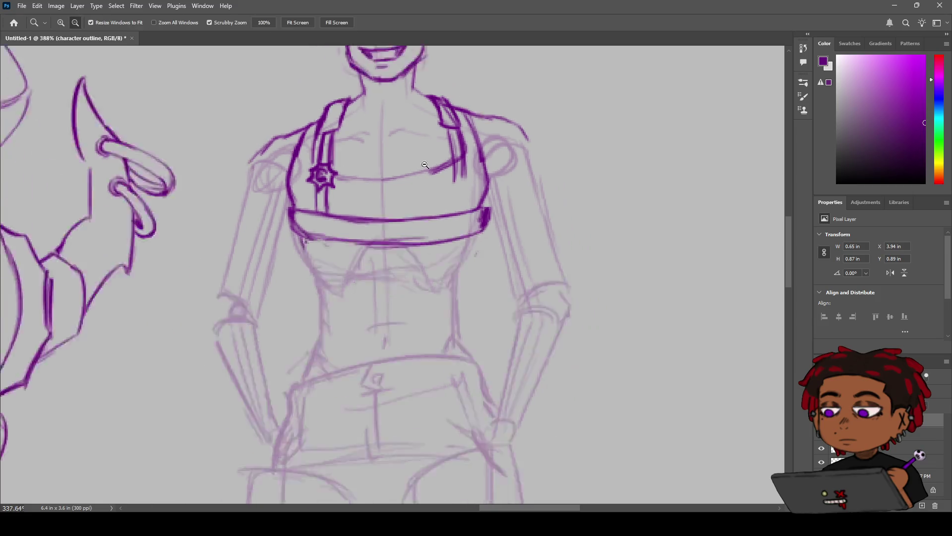
pyautogui.scroll(-3, 392, 180)
pyautogui.scroll(5, 392, 180)
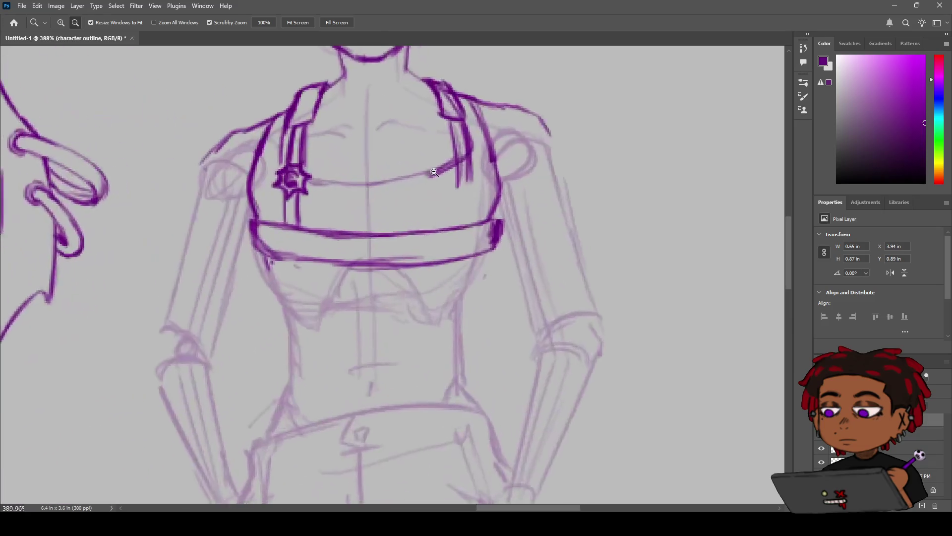
pyautogui.press('e')
pyautogui.press('b')
pyautogui.moveTo(508, 240); pyautogui.dragTo(504, 279)
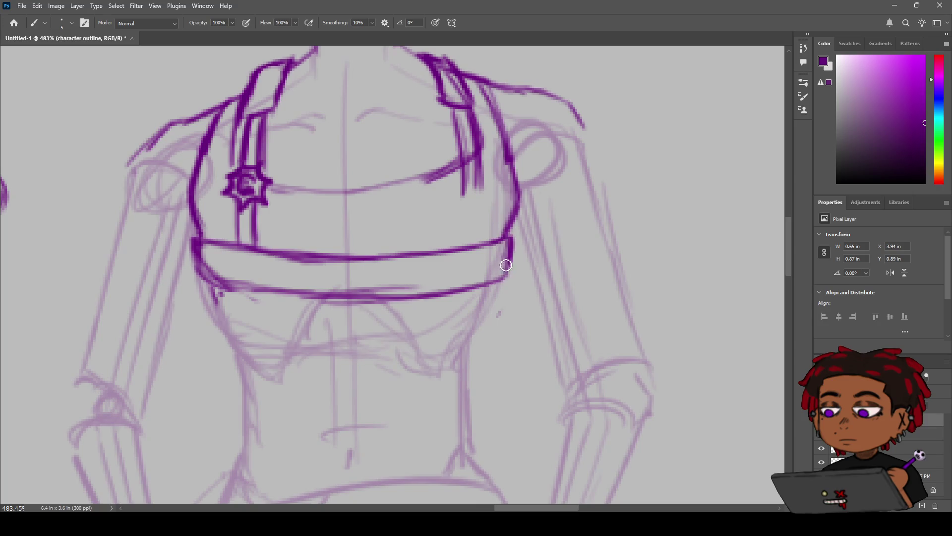
pyautogui.moveTo(519, 201); pyautogui.dragTo(509, 239)
pyautogui.moveTo(199, 227)
pyautogui.mouseDown()
pyautogui.moveTo(197, 248)
pyautogui.moveTo(501, 267)
pyautogui.mouseUp()
# Step: Redraw the band's lower edge as a smooth curve from left to right end
pyautogui.press('e')
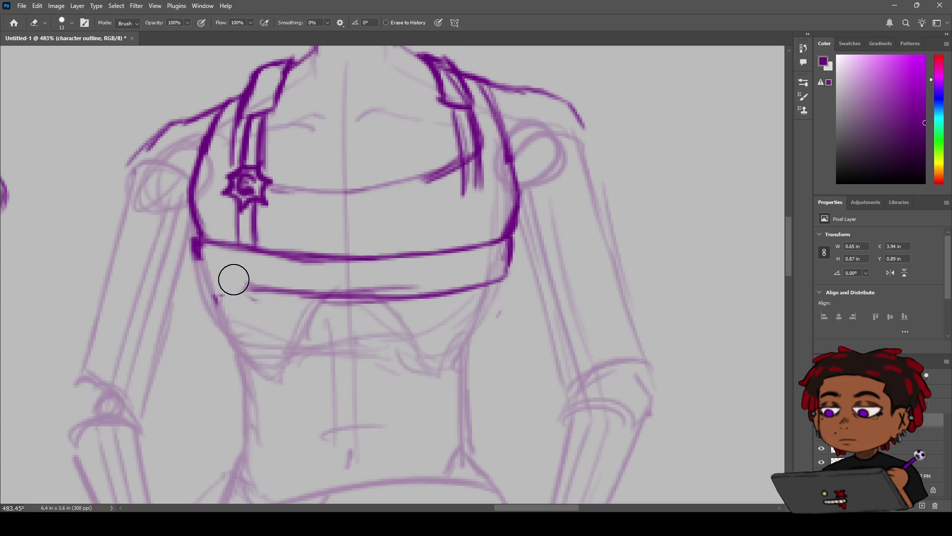
pyautogui.press('b')
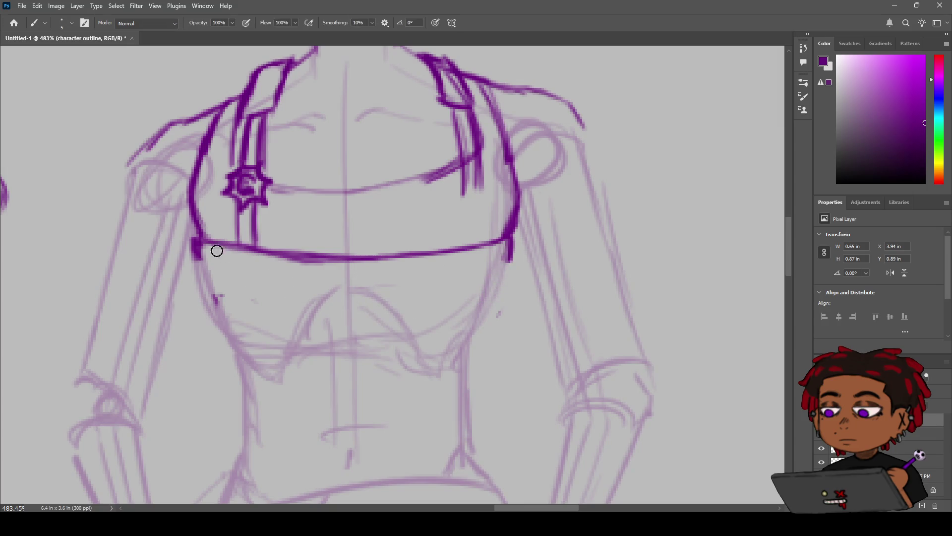
pyautogui.moveTo(198, 262)
pyautogui.mouseDown()
pyautogui.moveTo(235, 277)
pyautogui.moveTo(392, 284)
pyautogui.mouseUp()
pyautogui.moveTo(507, 261); pyautogui.dragTo(408, 282)
pyautogui.hotkey('ctrl', 'z')
pyautogui.moveTo(511, 257); pyautogui.dragTo(404, 282)
pyautogui.hotkey('ctrl', 'z')
pyautogui.moveTo(510, 255); pyautogui.dragTo(425, 277)
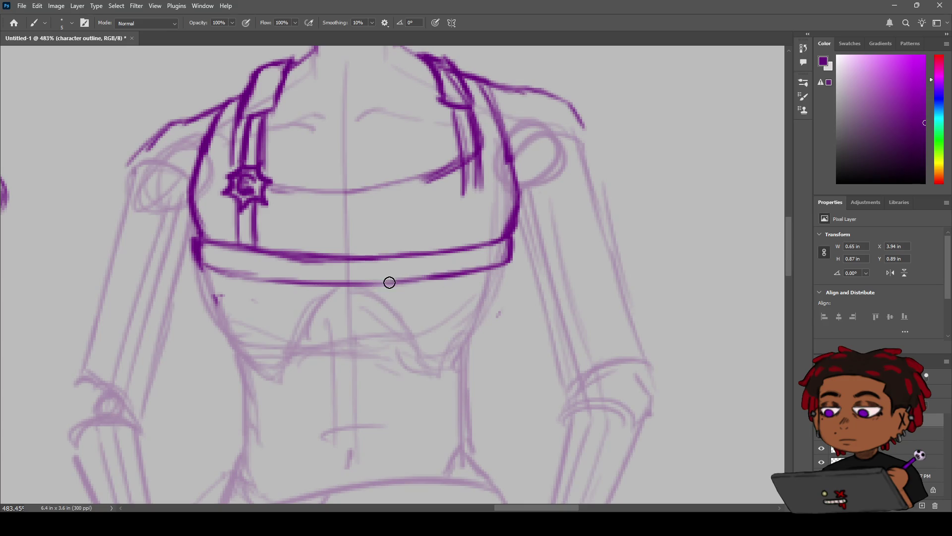
# Step: Darken the band's left lower edge, erase the band's middle, and extend the left half toward centre
pyautogui.moveTo(207, 266); pyautogui.dragTo(285, 285)
pyautogui.press('e')
pyautogui.moveTo(354, 259); pyautogui.dragTo(368, 266)
pyautogui.press('b')
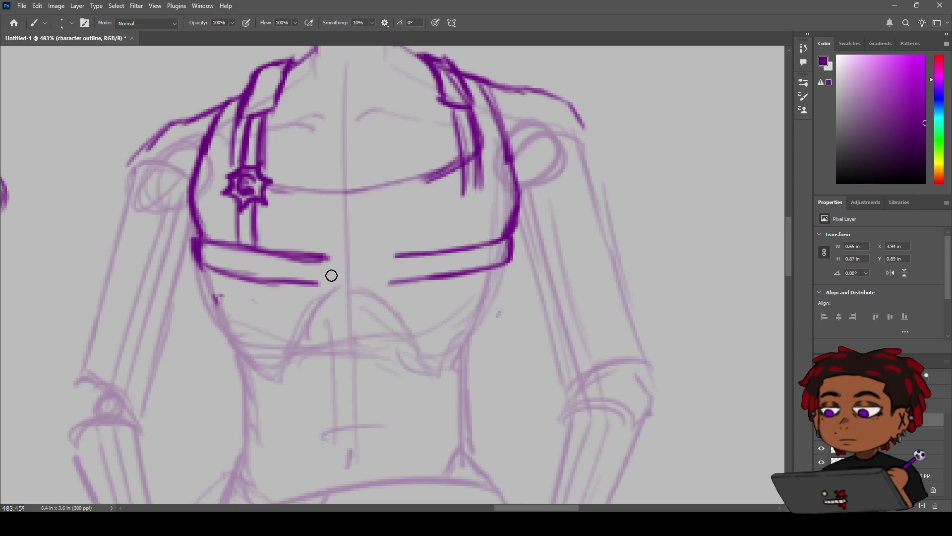
pyautogui.moveTo(312, 285)
pyautogui.mouseDown()
pyautogui.moveTo(328, 284)
pyautogui.moveTo(329, 258)
pyautogui.moveTo(327, 283)
pyautogui.mouseUp()
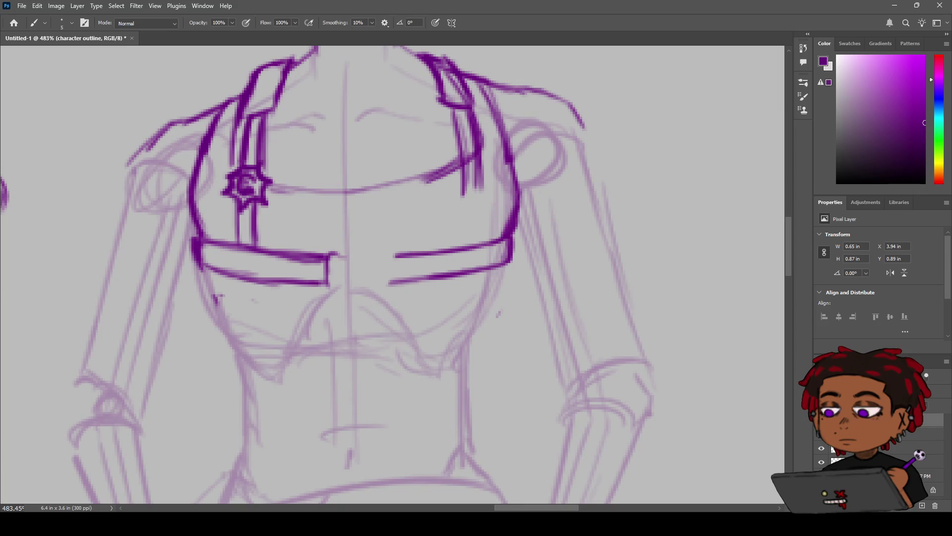
pyautogui.press('e')
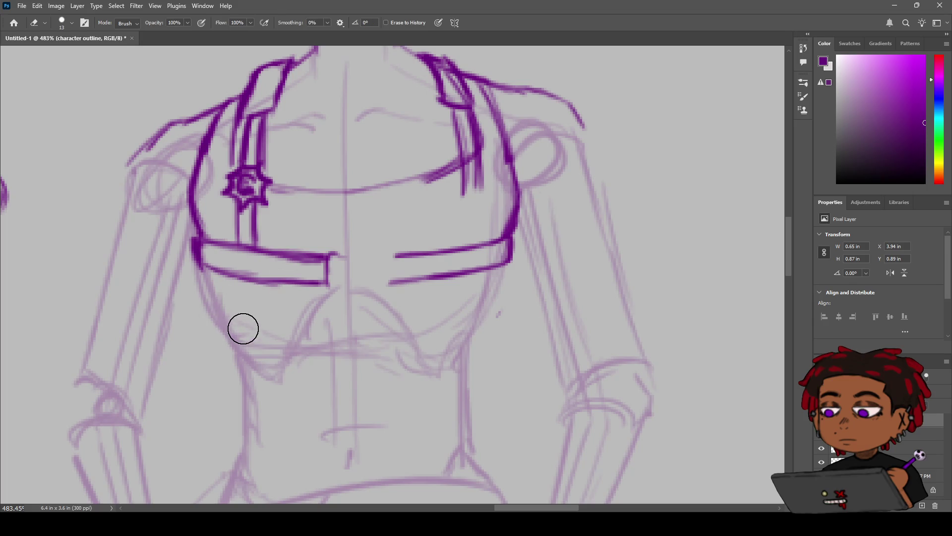
pyautogui.press('b')
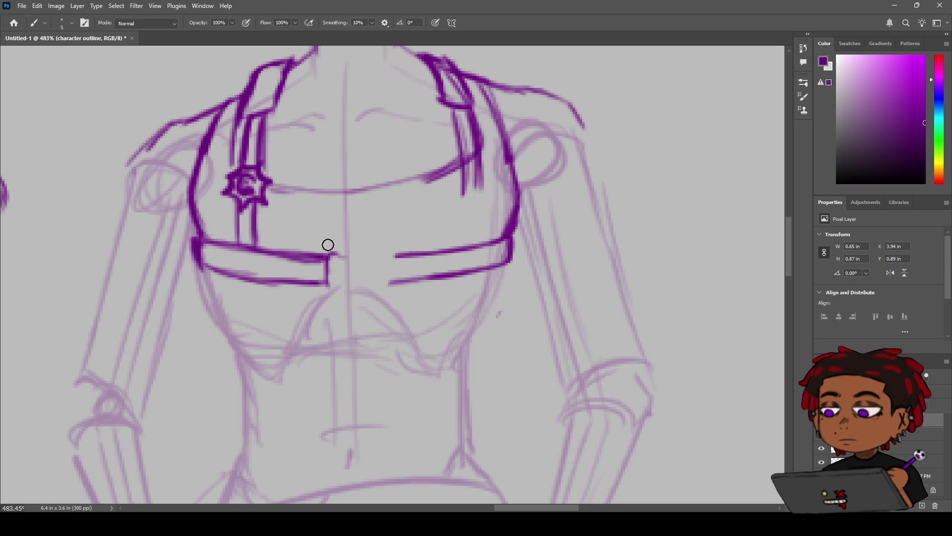
pyautogui.moveTo(330, 256)
pyautogui.mouseDown()
pyautogui.moveTo(353, 253)
pyautogui.moveTo(365, 287)
pyautogui.mouseUp()
pyautogui.hotkey('ctrl', 'z')
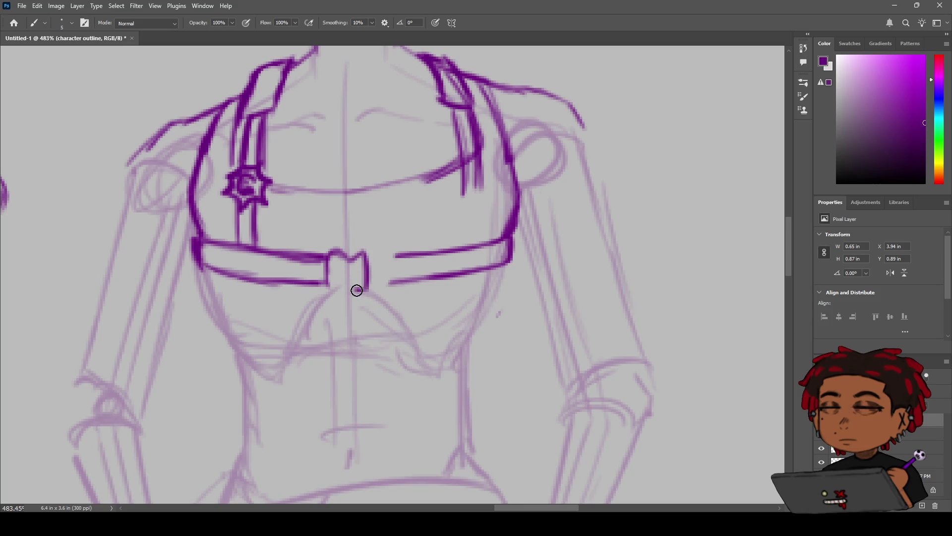
# Step: Draw the centre buckle with two loops and close the right half's inner end
pyautogui.moveTo(356, 287)
pyautogui.mouseDown()
pyautogui.moveTo(338, 248)
pyautogui.moveTo(367, 247)
pyautogui.mouseUp()
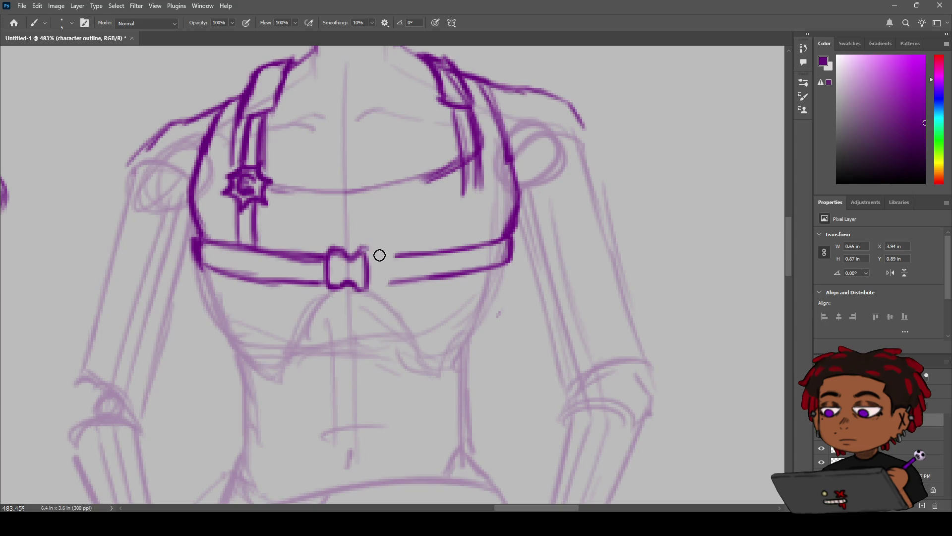
pyautogui.moveTo(351, 256); pyautogui.dragTo(352, 252)
pyautogui.moveTo(346, 285); pyautogui.dragTo(353, 286)
pyautogui.moveTo(391, 250); pyautogui.dragTo(390, 285)
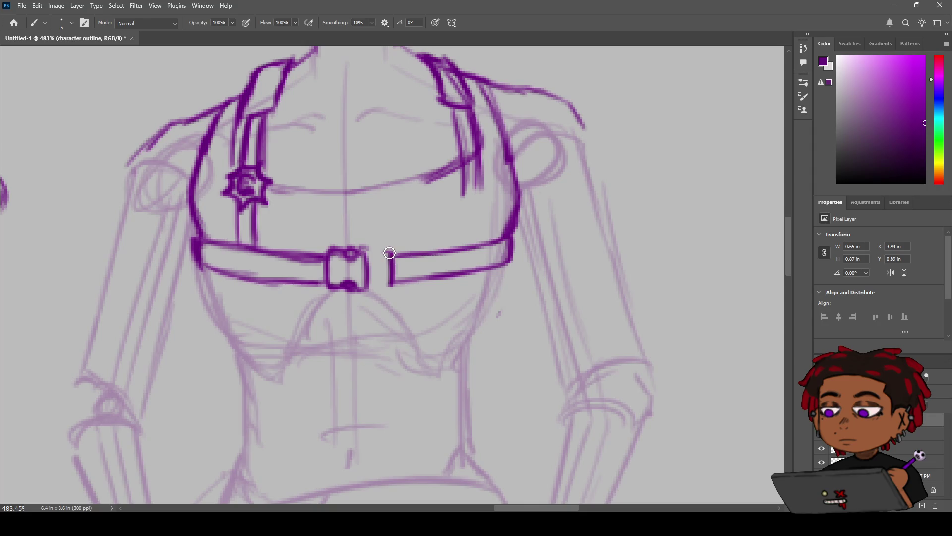
pyautogui.click(379, 254)
pyautogui.moveTo(368, 266)
pyautogui.mouseDown()
pyautogui.moveTo(392, 252)
pyautogui.moveTo(376, 286)
pyautogui.mouseUp()
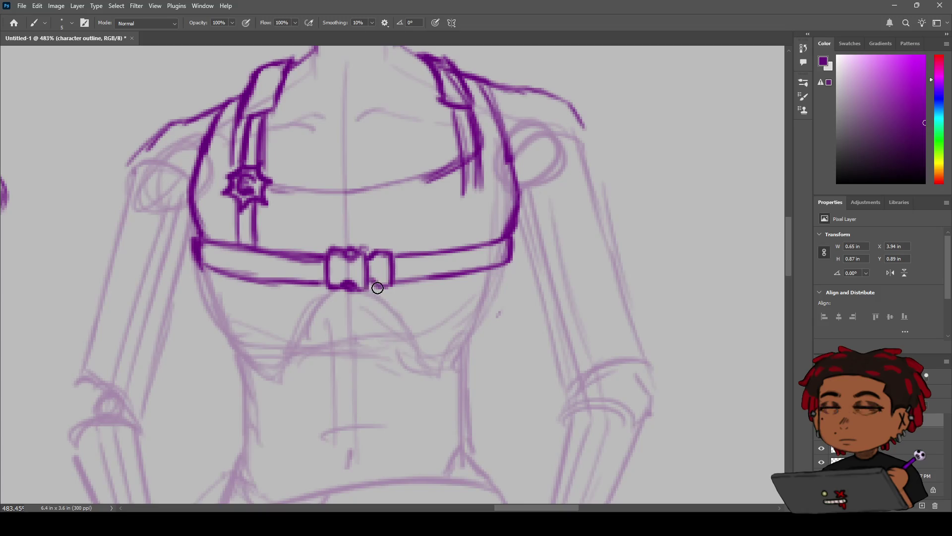
pyautogui.press('z')
pyautogui.moveTo(395, 285); pyautogui.dragTo(404, 250)
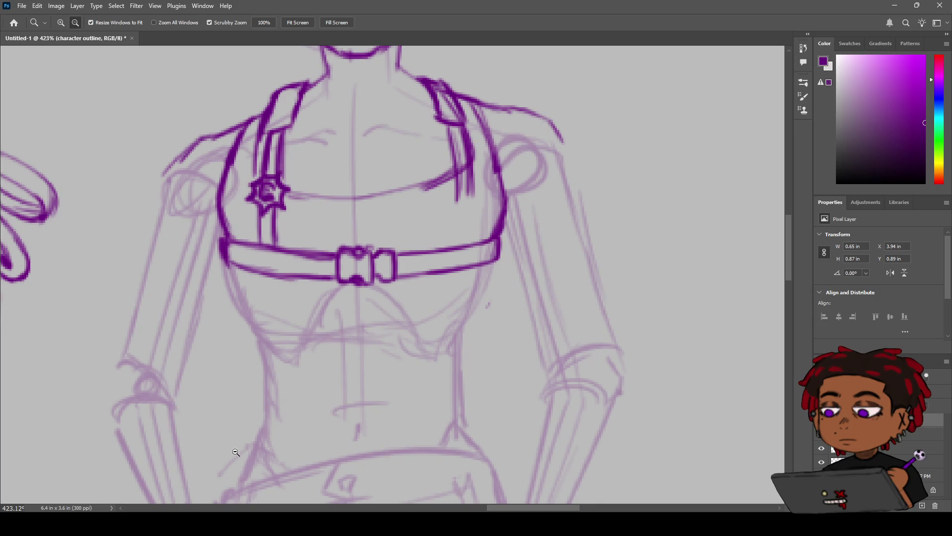
# Step: Check the whole figure, then erase stray marks under the band's left lower edge
pyautogui.press('b')
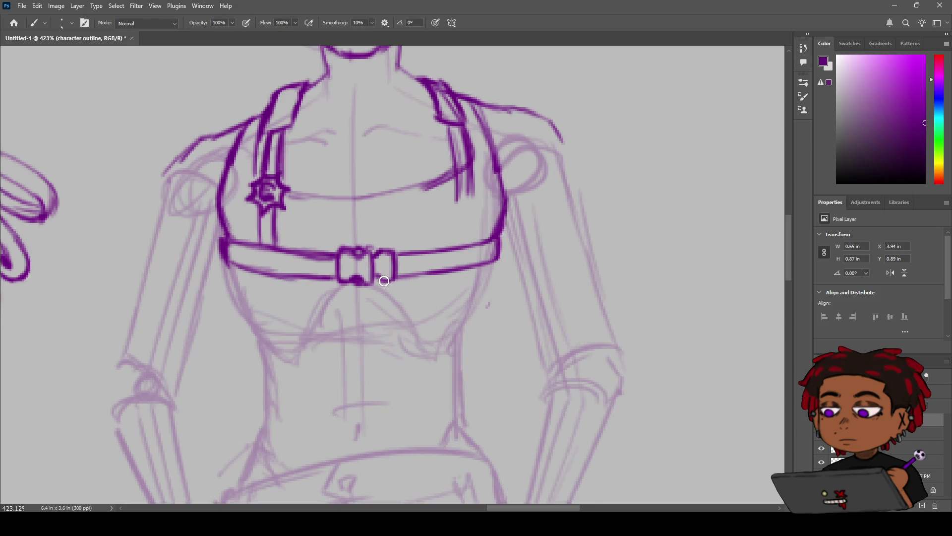
pyautogui.press('z')
pyautogui.moveTo(379, 278); pyautogui.dragTo(340, 268)
pyautogui.moveTo(396, 248); pyautogui.dragTo(447, 248)
pyautogui.press('e')
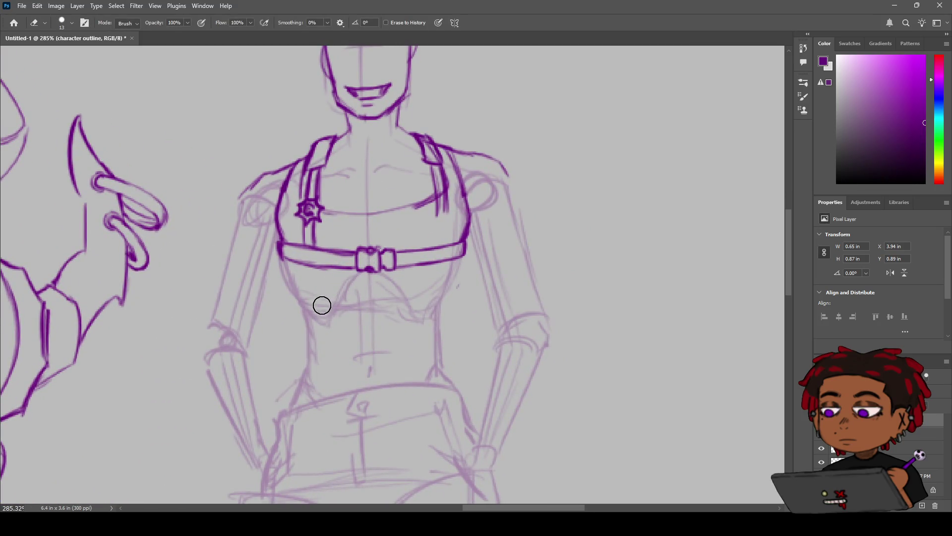
pyautogui.moveTo(330, 269)
pyautogui.mouseDown()
pyautogui.moveTo(290, 259)
pyautogui.moveTo(353, 255)
pyautogui.mouseUp()
pyautogui.press('z')
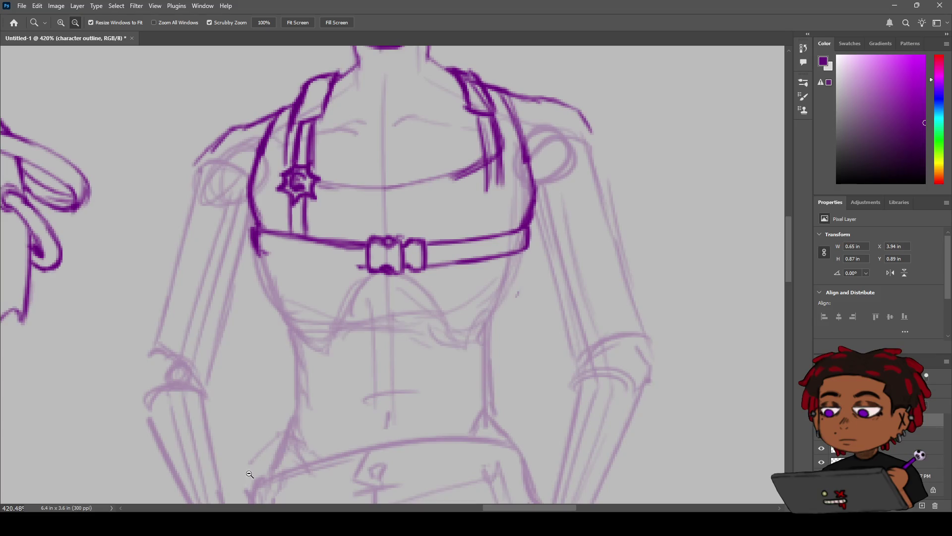
# Step: Thicken the left shoulder strap down to the chest band
pyautogui.scroll(-3, 366, 258)
pyautogui.scroll(-3, 365, 258)
pyautogui.moveTo(365, 258); pyautogui.dragTo(361, 261)
pyautogui.scroll(5, 426, 242)
pyautogui.scroll(-2, 427, 243)
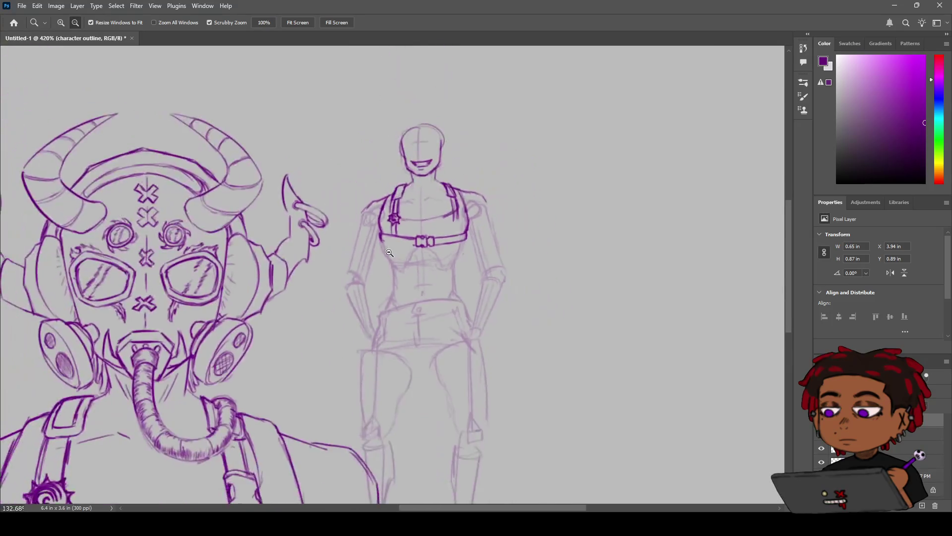
pyautogui.scroll(3, 425, 244)
pyautogui.scroll(1, 424, 245)
pyautogui.press('b')
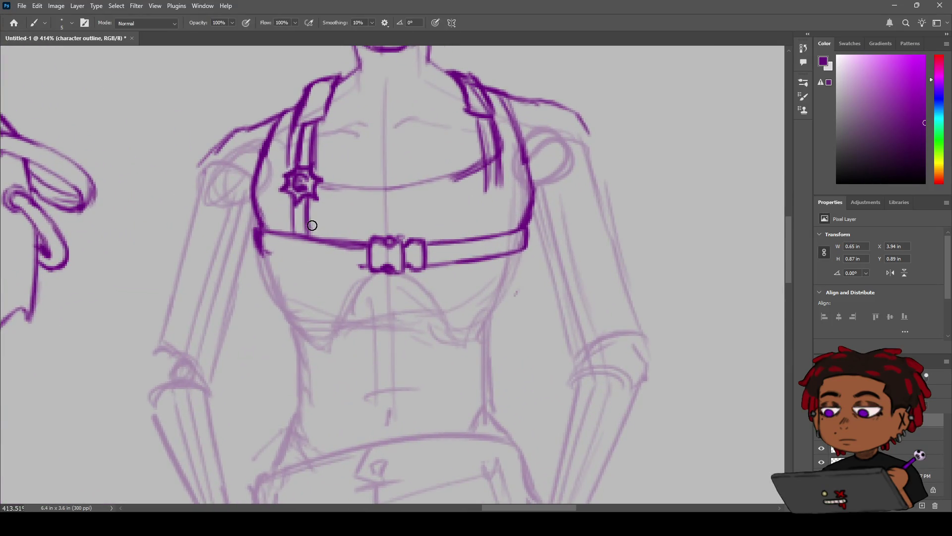
pyautogui.moveTo(295, 218)
pyautogui.mouseDown()
pyautogui.moveTo(295, 236)
pyautogui.moveTo(317, 242)
pyautogui.mouseUp()
# Step: Add a square crossbar at the right strap's base and thicken the strap up to the shoulder
pyautogui.moveTo(487, 179); pyautogui.dragTo(485, 223)
pyautogui.hotkey('ctrl', 'z')
pyautogui.moveTo(482, 168)
pyautogui.mouseDown()
pyautogui.moveTo(502, 162)
pyautogui.moveTo(497, 174)
pyautogui.mouseUp()
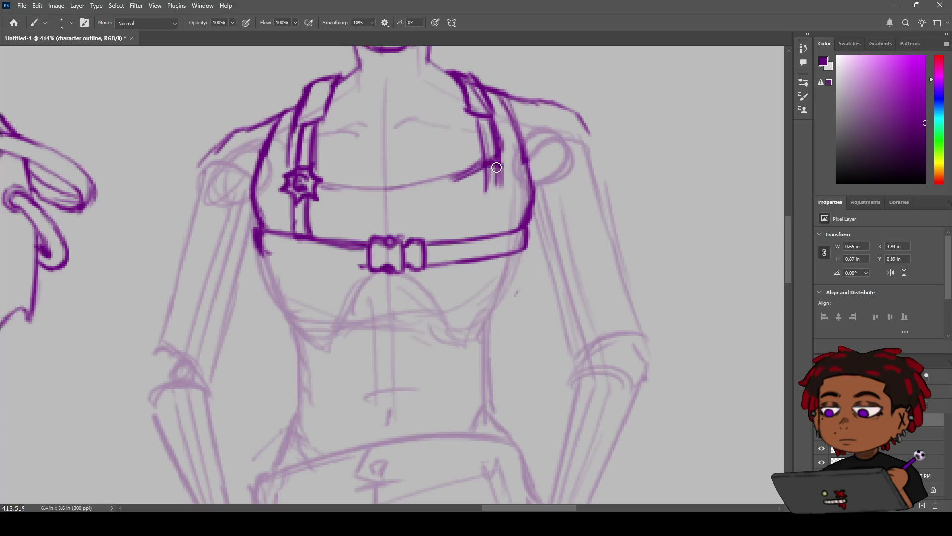
pyautogui.moveTo(498, 118); pyautogui.dragTo(475, 73)
pyautogui.moveTo(487, 164)
pyautogui.mouseDown()
pyautogui.moveTo(483, 199)
pyautogui.moveTo(499, 185)
pyautogui.moveTo(485, 169)
pyautogui.moveTo(500, 167)
pyautogui.mouseUp()
pyautogui.hotkey('ctrl', 'z')
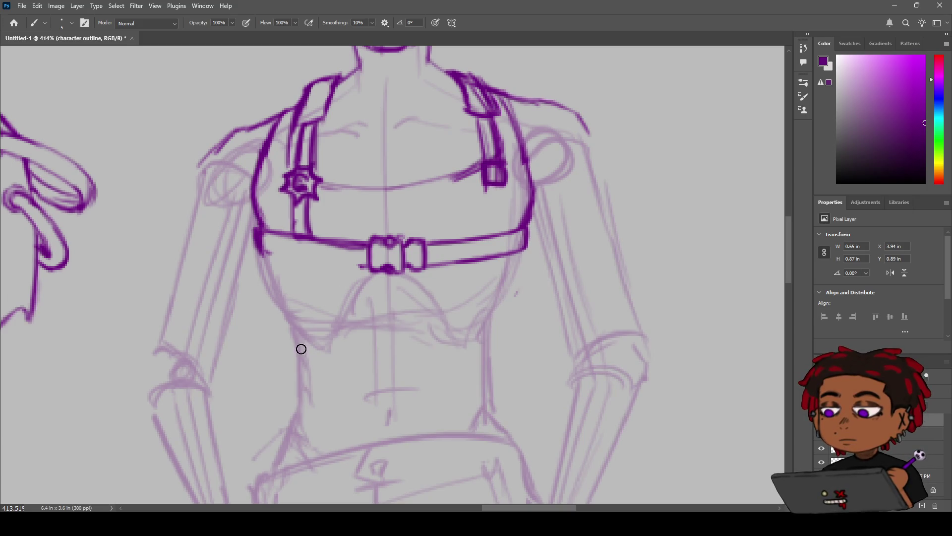
# Step: Reframe the view on the figure and ink the chest strap's lower edge in dark purple
pyautogui.press('z')
pyautogui.moveTo(378, 257)
pyautogui.mouseDown()
pyautogui.moveTo(343, 275)
pyautogui.moveTo(419, 241)
pyautogui.moveTo(422, 185)
pyautogui.moveTo(419, 216)
pyautogui.mouseUp()
pyautogui.press('h')
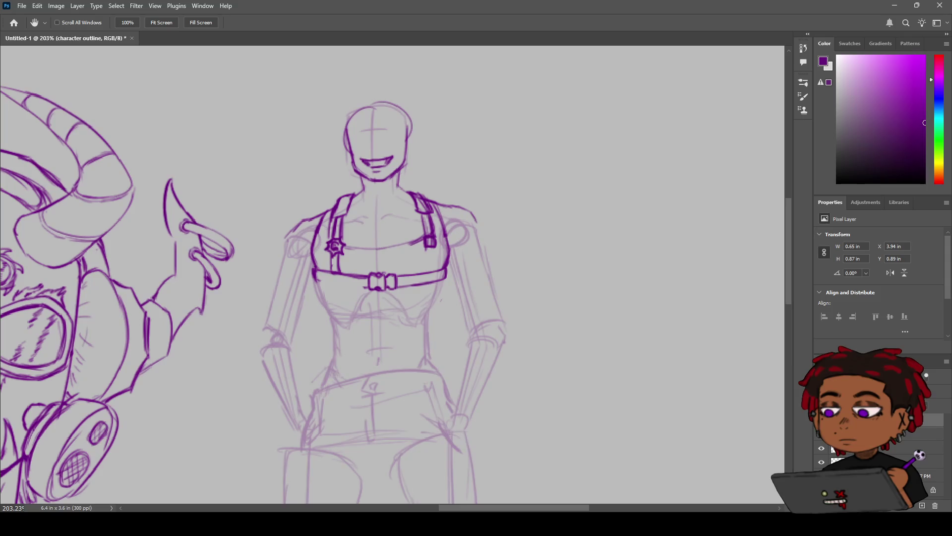
pyautogui.press('z')
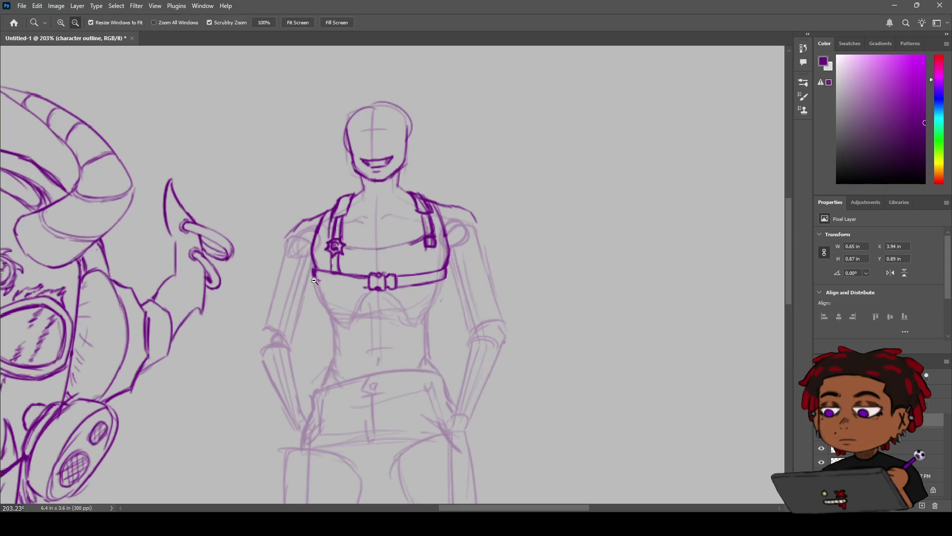
pyautogui.moveTo(313, 286)
pyautogui.mouseDown()
pyautogui.moveTo(279, 300)
pyautogui.moveTo(351, 257)
pyautogui.mouseUp()
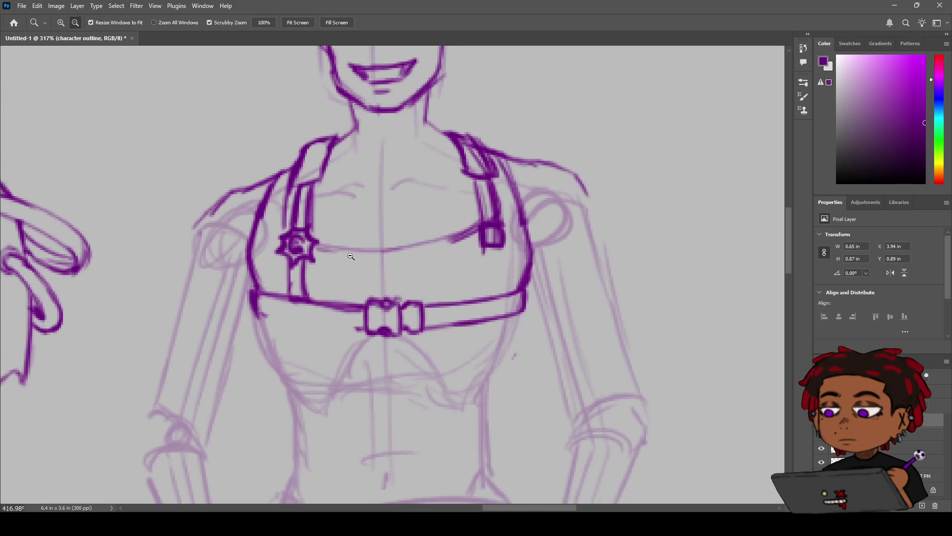
pyautogui.press('b')
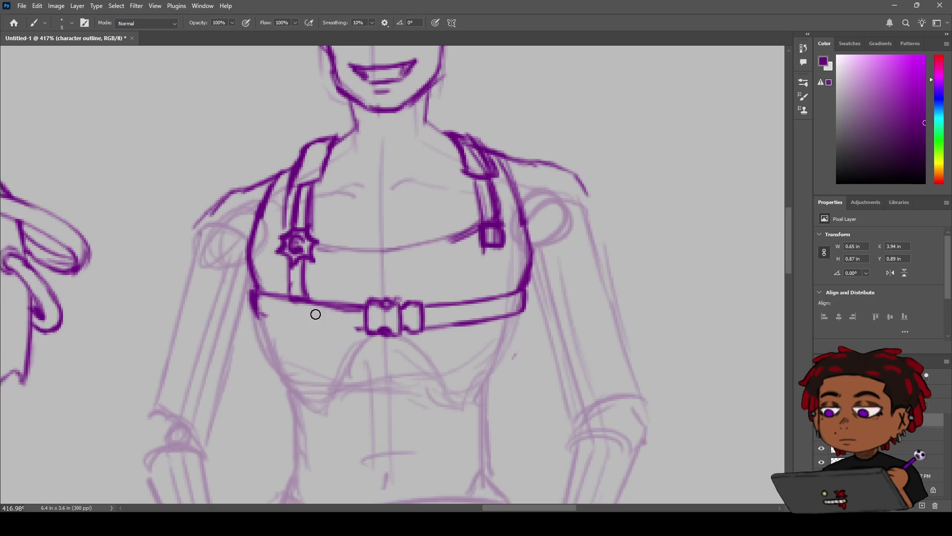
pyautogui.moveTo(252, 308); pyautogui.dragTo(372, 333)
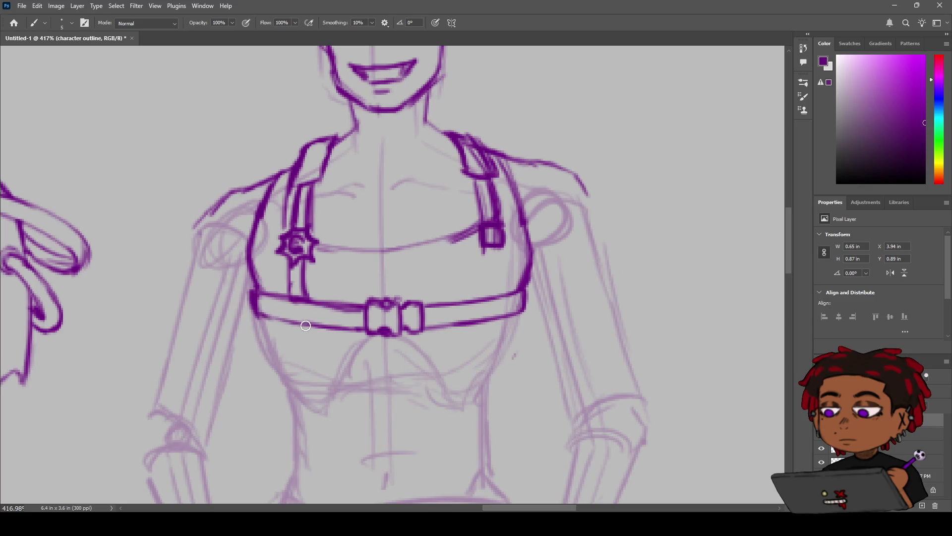
# Step: Ink the left torso side from below the strap down toward the waist
pyautogui.moveTo(271, 320); pyautogui.dragTo(283, 377)
pyautogui.moveTo(277, 342)
pyautogui.mouseDown()
pyautogui.moveTo(289, 385)
pyautogui.moveTo(325, 411)
pyautogui.mouseUp()
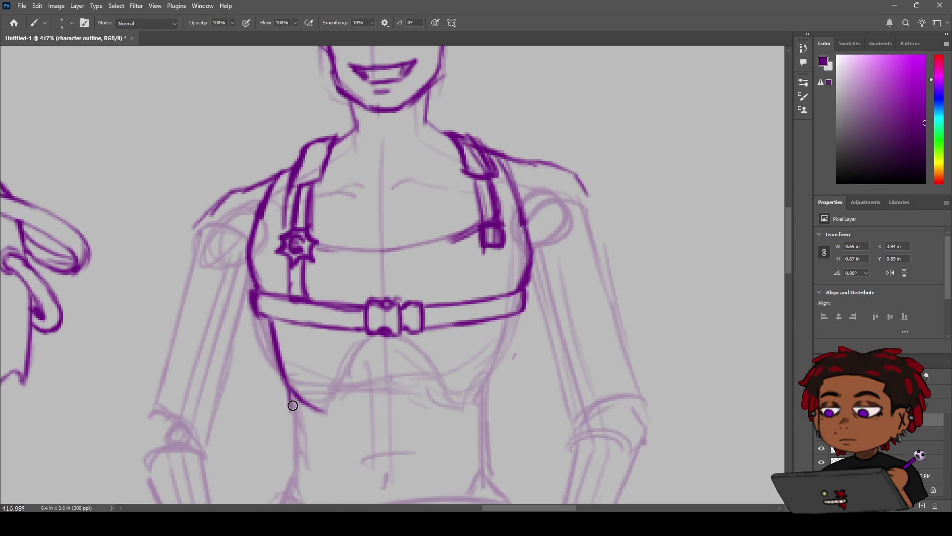
pyautogui.moveTo(290, 398); pyautogui.dragTo(293, 472)
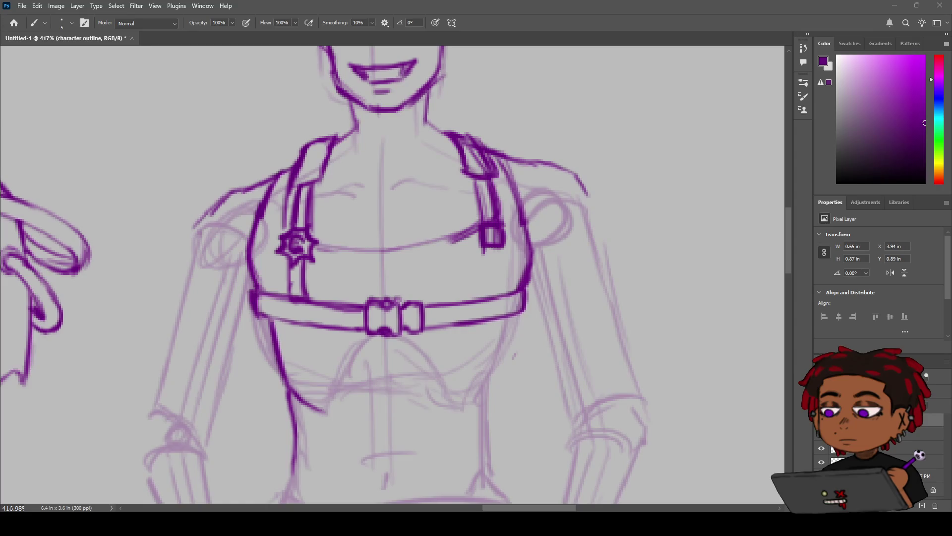
# Step: Zoom in on the chest and ink the right torso side as one longer line from the harness
pyautogui.press('z')
pyautogui.keyDown('alt'); pyautogui.click(359, 248); pyautogui.keyUp('alt')
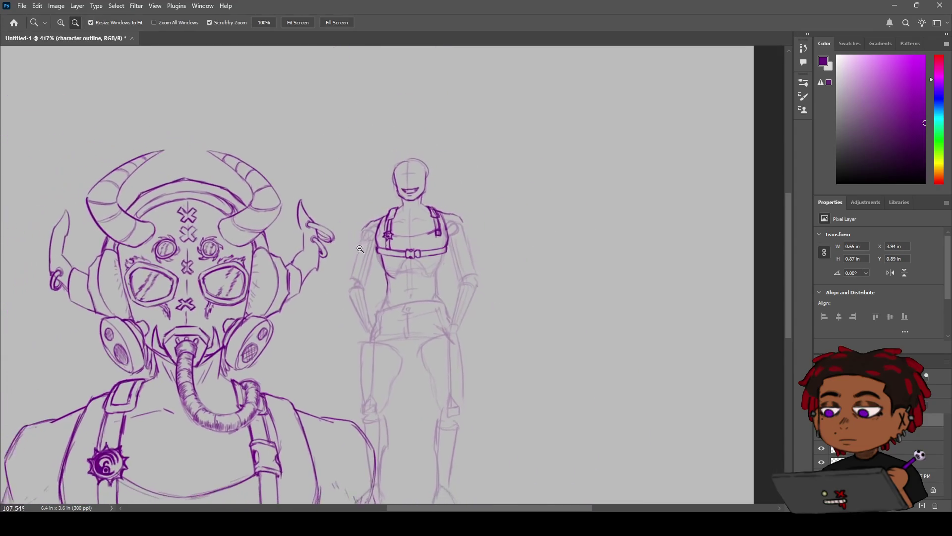
pyautogui.moveTo(419, 231); pyautogui.dragTo(428, 234)
pyautogui.press('b')
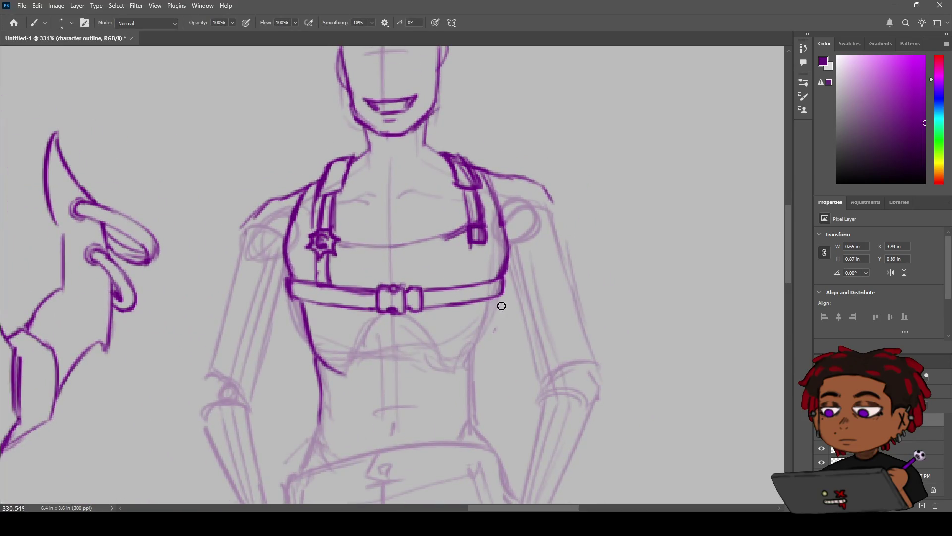
pyautogui.moveTo(493, 300); pyautogui.dragTo(479, 353)
pyautogui.hotkey('ctrl', 'z')
pyautogui.hotkey('ctrl', 'shift', 'z')
pyautogui.hotkey('ctrl', 'z')
pyautogui.moveTo(501, 294)
pyautogui.mouseDown()
pyautogui.moveTo(477, 358)
pyautogui.moveTo(461, 372)
pyautogui.moveTo(464, 402)
pyautogui.mouseUp()
pyautogui.hotkey('ctrl', 'z')
pyautogui.hotkey('ctrl', 'z')
# Step: Redraw the left torso line down to the waist, then zoom out to review
pyautogui.moveTo(326, 381)
pyautogui.mouseDown()
pyautogui.moveTo(327, 416)
pyautogui.moveTo(297, 470)
pyautogui.mouseUp()
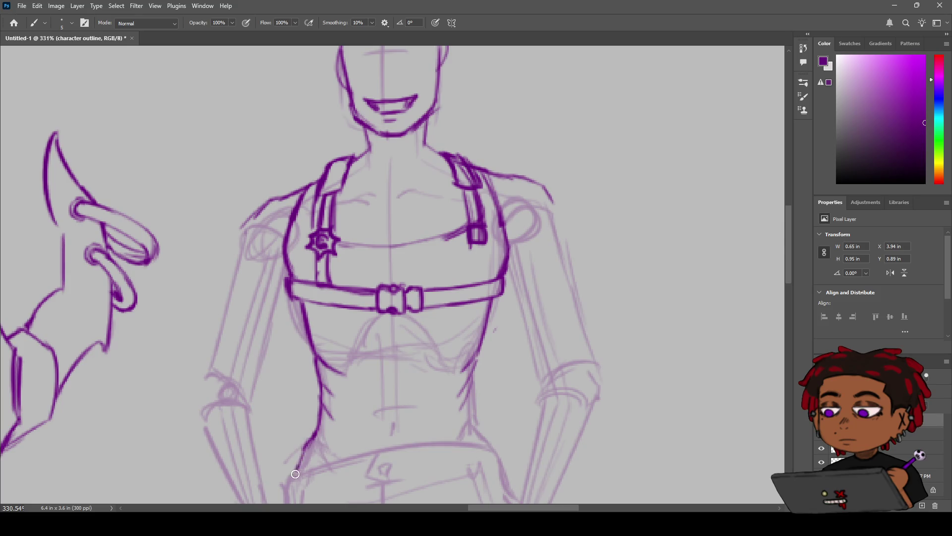
pyautogui.hotkey('ctrl', 'z')
pyautogui.moveTo(318, 431)
pyautogui.mouseDown()
pyautogui.moveTo(300, 469)
pyautogui.moveTo(336, 459)
pyautogui.mouseUp()
pyautogui.press('z')
pyautogui.moveTo(466, 431)
pyautogui.mouseDown()
pyautogui.moveTo(406, 424)
pyautogui.moveTo(436, 424)
pyautogui.mouseUp()
pyautogui.press('e')
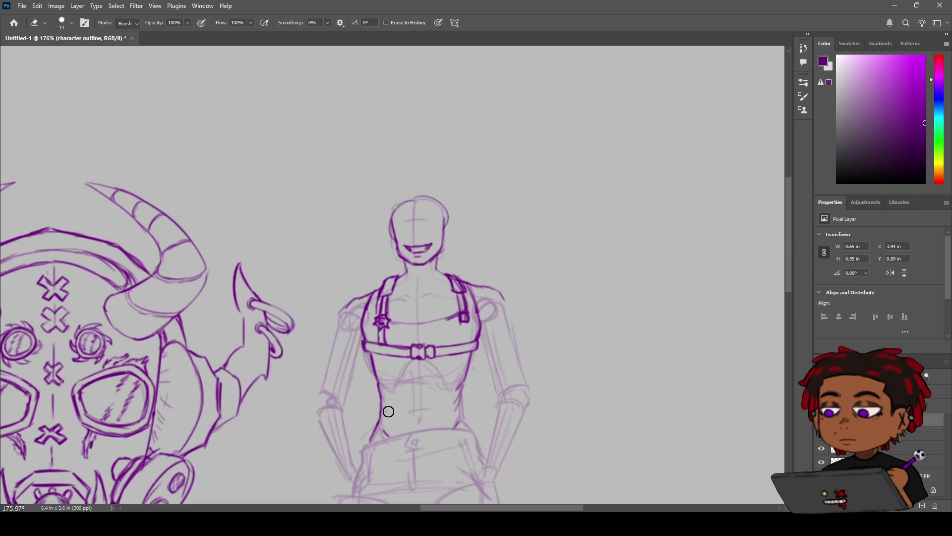
# Step: Reposition the view on the torso and erase the stray branch at the lower-left waist
pyautogui.press('z')
pyautogui.moveTo(449, 400)
pyautogui.mouseDown()
pyautogui.moveTo(413, 386)
pyautogui.moveTo(441, 372)
pyautogui.mouseUp()
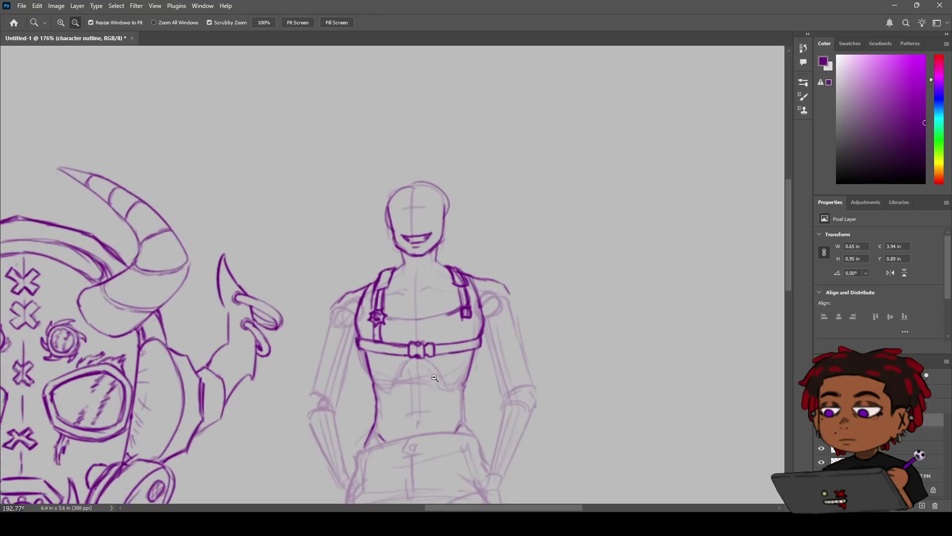
pyautogui.press('h')
pyautogui.moveTo(441, 372); pyautogui.dragTo(383, 372)
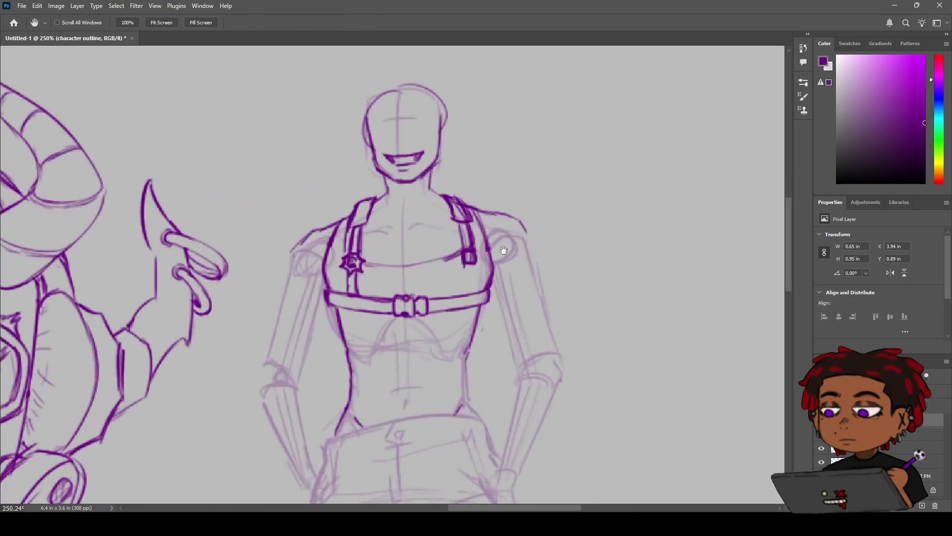
pyautogui.press('e')
pyautogui.moveTo(375, 426); pyautogui.dragTo(366, 418)
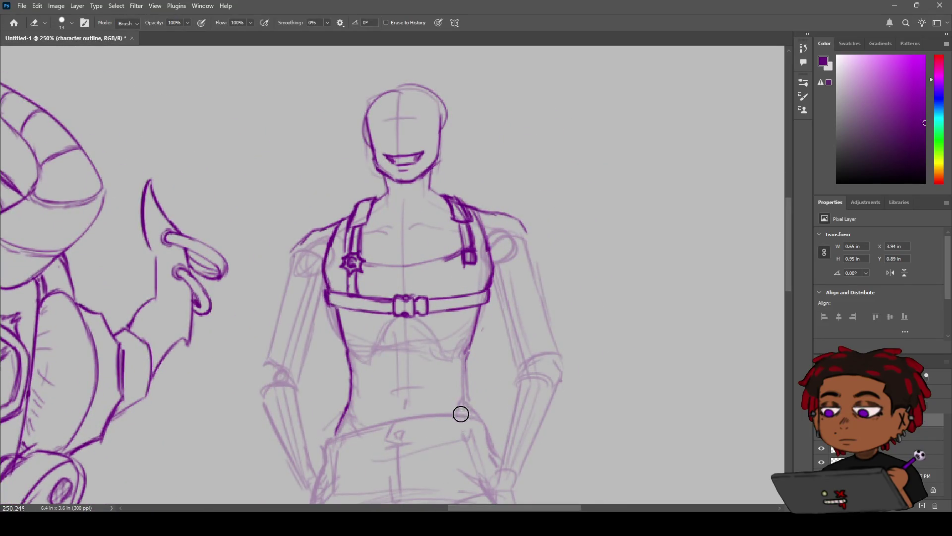
# Step: Redraw the right torso side line in dark purple
pyautogui.press('b')
pyautogui.moveTo(465, 347); pyautogui.dragTo(472, 404)
pyautogui.hotkey('ctrl', 'z')
pyautogui.moveTo(466, 347); pyautogui.dragTo(472, 409)
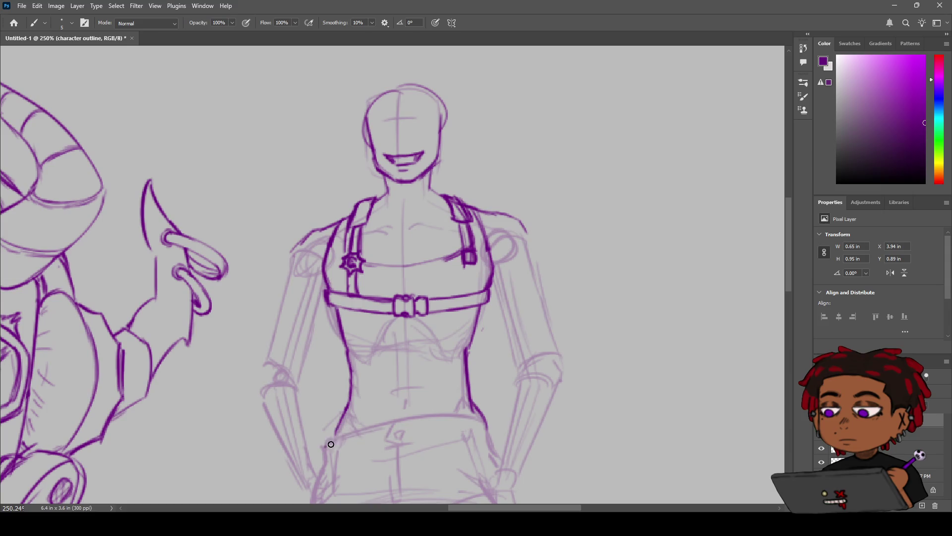
# Step: Ink the curved waistband across the hips with short lines down from both ends
pyautogui.moveTo(326, 444)
pyautogui.mouseDown()
pyautogui.moveTo(444, 414)
pyautogui.moveTo(487, 419)
pyautogui.moveTo(452, 399)
pyautogui.mouseUp()
pyautogui.press('z')
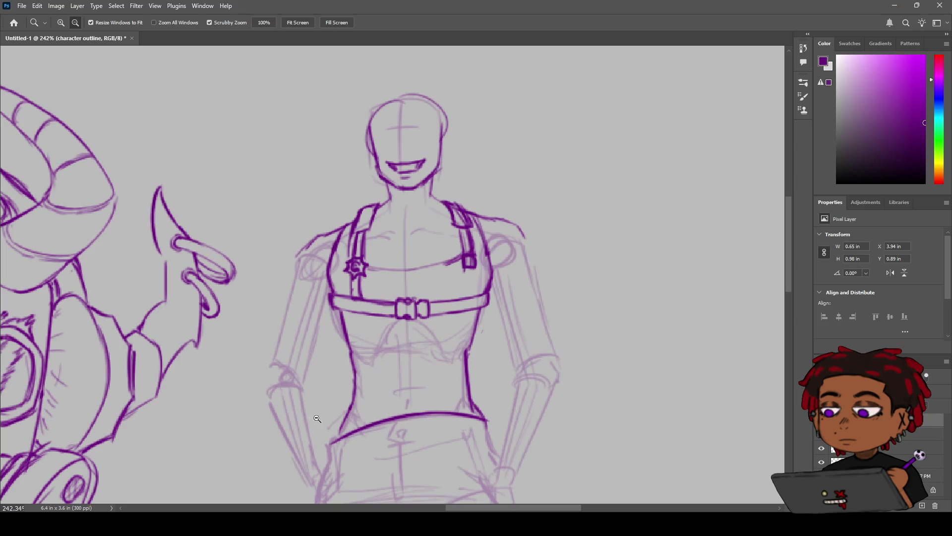
pyautogui.press('b')
pyautogui.moveTo(333, 442); pyautogui.dragTo(321, 480)
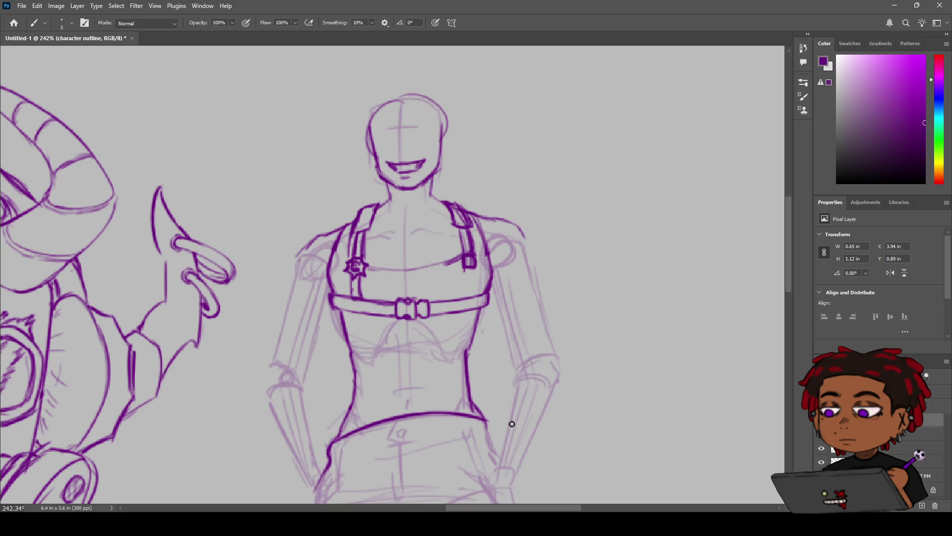
pyautogui.moveTo(487, 422); pyautogui.dragTo(504, 451)
# Step: Pan down and redraw a shorter left hip line, then zoom out to review the torso
pyautogui.press('space')
pyautogui.moveTo(470, 417); pyautogui.dragTo(497, 263)
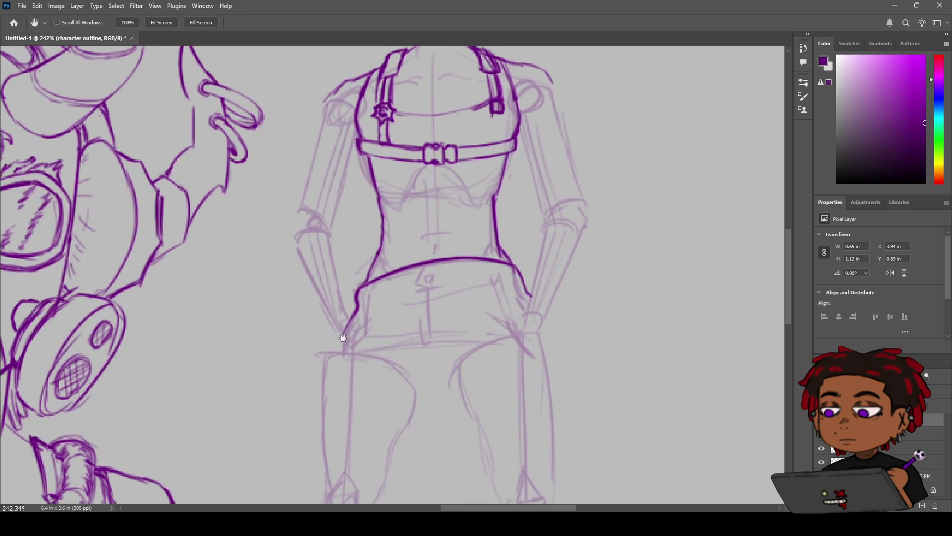
pyautogui.moveTo(356, 308); pyautogui.dragTo(326, 361)
pyautogui.hotkey('ctrl', 'z')
pyautogui.moveTo(356, 309)
pyautogui.mouseDown()
pyautogui.moveTo(336, 341)
pyautogui.moveTo(343, 353)
pyautogui.mouseUp()
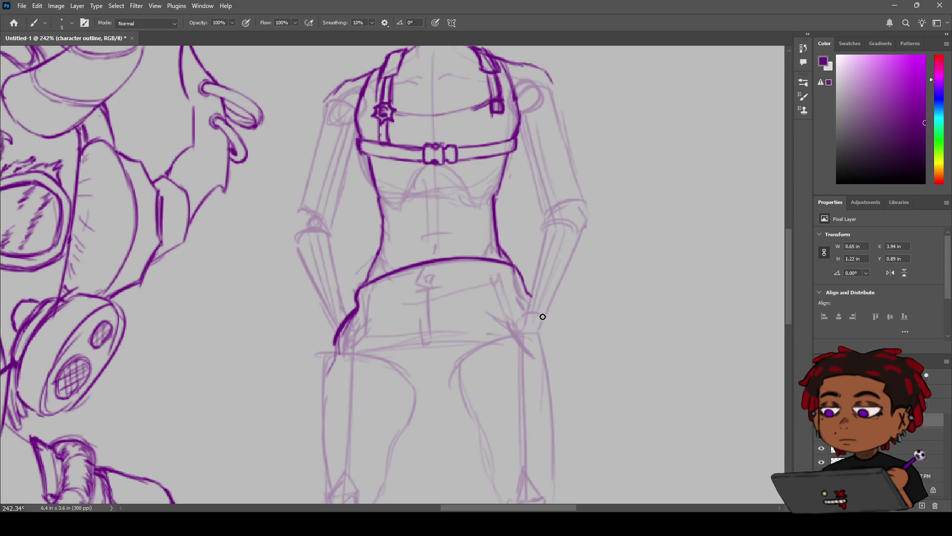
pyautogui.press('z')
pyautogui.moveTo(543, 317)
pyautogui.mouseDown()
pyautogui.moveTo(524, 318)
pyautogui.moveTo(543, 311)
pyautogui.mouseUp()
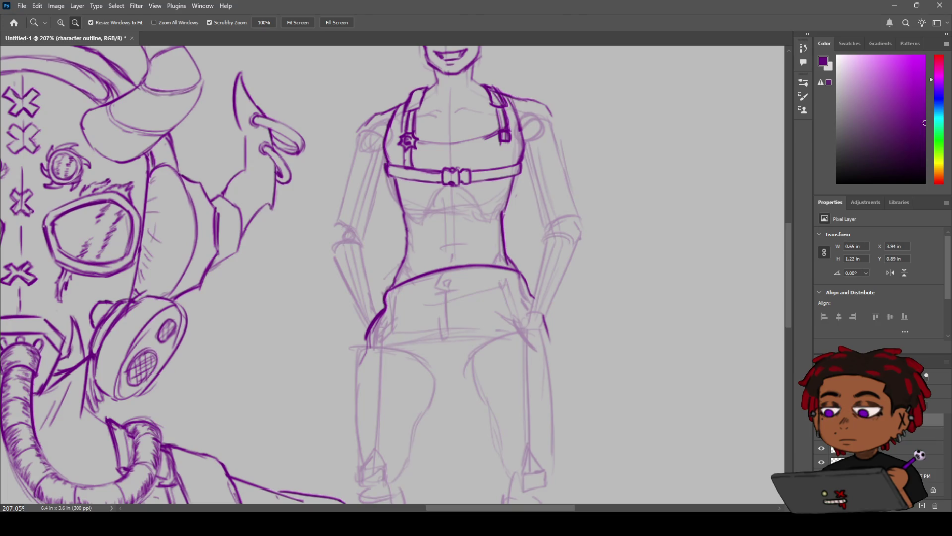
# Step: Zoom in on the upper body and try several strokes for the left arm's outer edge from the shoulder
pyautogui.moveTo(488, 254)
pyautogui.mouseDown()
pyautogui.moveTo(422, 254)
pyautogui.moveTo(521, 253)
pyautogui.mouseUp()
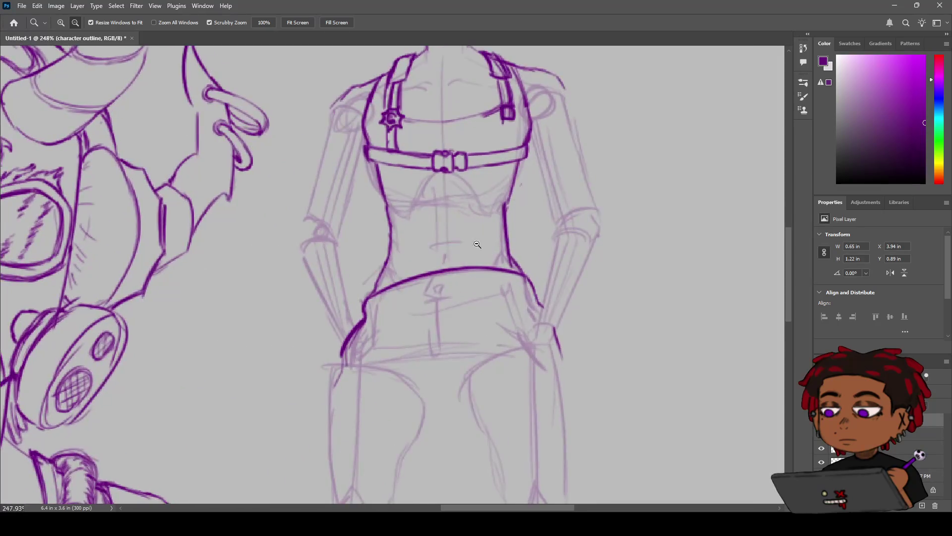
pyautogui.moveTo(472, 208); pyautogui.dragTo(452, 298)
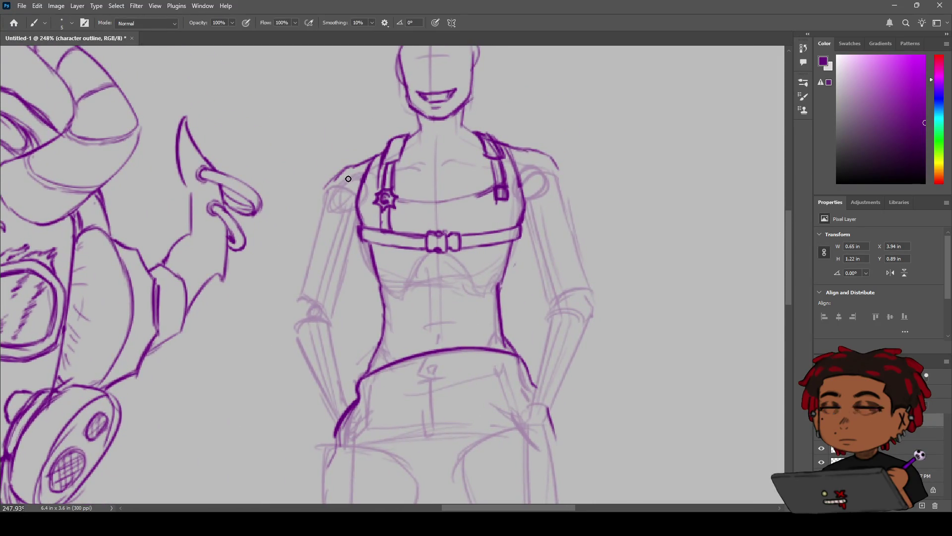
pyautogui.moveTo(335, 180)
pyautogui.mouseDown()
pyautogui.moveTo(323, 216)
pyautogui.moveTo(347, 262)
pyautogui.mouseUp()
pyautogui.hotkey('ctrl', 'z')
pyautogui.hotkey('ctrl', 'z')
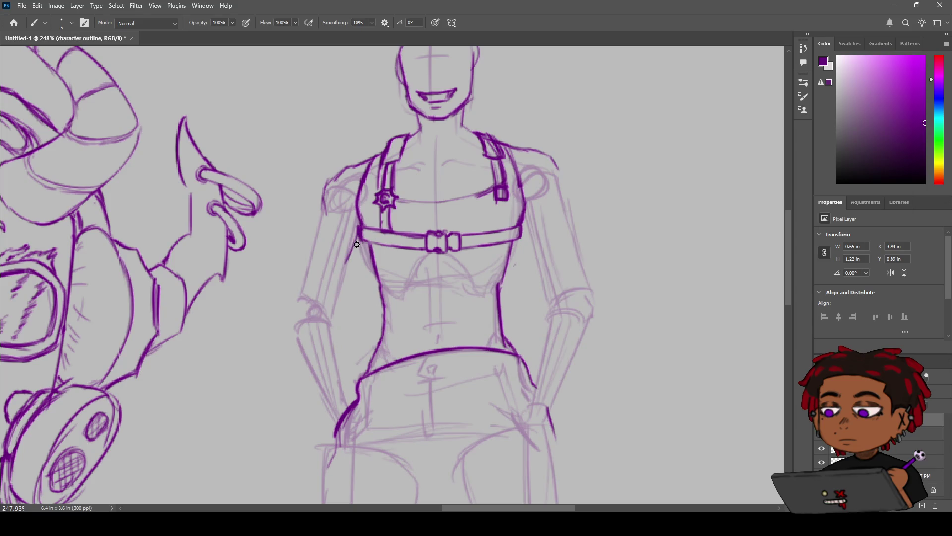
pyautogui.moveTo(325, 205); pyautogui.dragTo(311, 274)
pyautogui.hotkey('ctrl', 'z')
pyautogui.moveTo(326, 204); pyautogui.dragTo(304, 262)
pyautogui.hotkey('ctrl', 'z')
pyautogui.moveTo(325, 207); pyautogui.dragTo(309, 267)
# Step: Ink the left arm's inner edge below the strap and the outer shoulder edge
pyautogui.hotkey('ctrl', 'z')
pyautogui.moveTo(361, 231); pyautogui.dragTo(331, 311)
pyautogui.hotkey('ctrl', 'z')
pyautogui.hotkey('ctrl', 'z')
pyautogui.moveTo(359, 230); pyautogui.dragTo(331, 311)
pyautogui.hotkey('ctrl', 'z')
pyautogui.moveTo(359, 234); pyautogui.dragTo(330, 308)
pyautogui.hotkey('ctrl', 'z')
pyautogui.moveTo(361, 231); pyautogui.dragTo(330, 311)
pyautogui.moveTo(328, 192)
pyautogui.mouseDown()
pyautogui.moveTo(325, 219)
pyautogui.moveTo(325, 199)
pyautogui.mouseUp()
pyautogui.hotkey('ctrl', 'z')
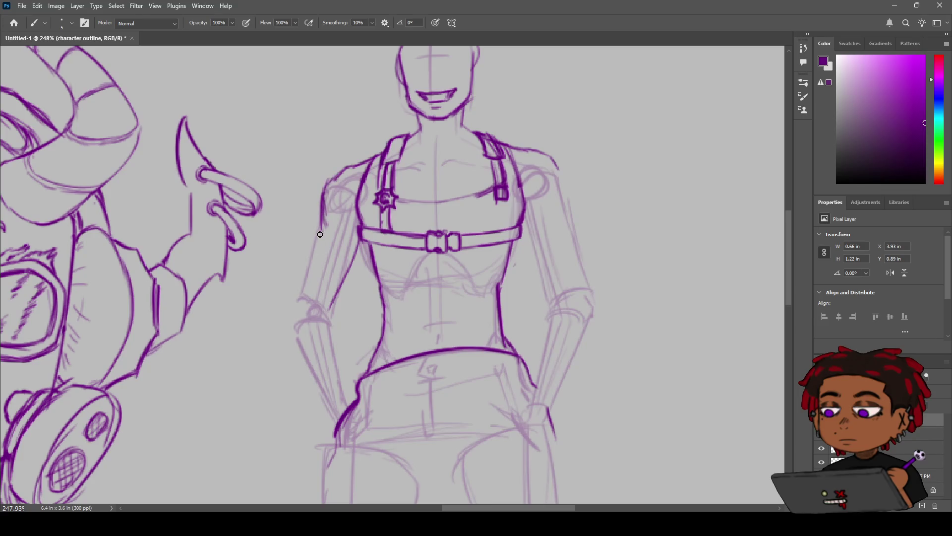
# Step: Ink the outer upper-arm edge down past the elbow
pyautogui.moveTo(323, 218); pyautogui.dragTo(303, 296)
pyautogui.hotkey('ctrl', 'z')
pyautogui.moveTo(322, 226); pyautogui.dragTo(303, 281)
pyautogui.moveTo(322, 226); pyautogui.dragTo(302, 300)
pyautogui.hotkey('ctrl', 'z')
pyautogui.hotkey('ctrl', 'z')
pyautogui.moveTo(322, 224); pyautogui.dragTo(298, 301)
# Step: Ink the elbow curve, the inner forearm down to the hip and the inner upper arm to the armpit
pyautogui.moveTo(291, 316)
pyautogui.mouseDown()
pyautogui.moveTo(297, 345)
pyautogui.moveTo(323, 380)
pyautogui.mouseUp()
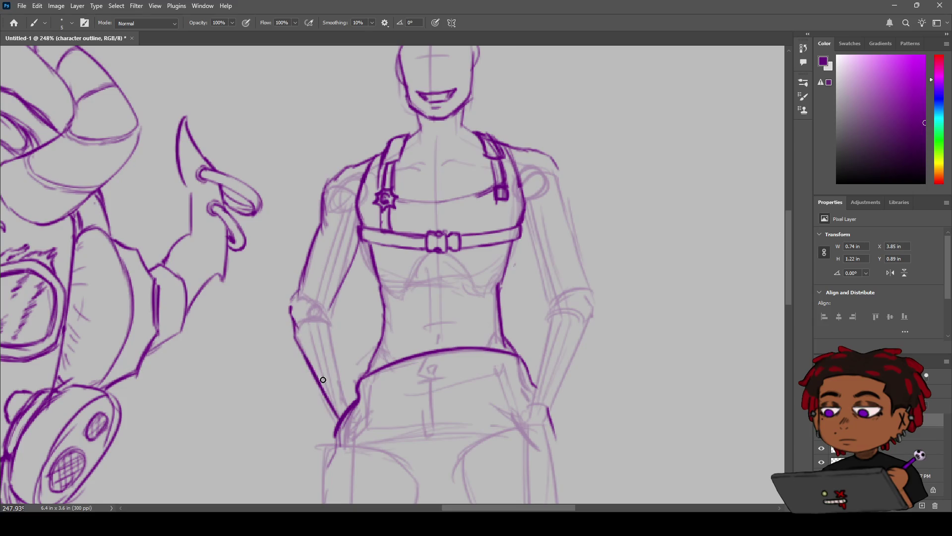
pyautogui.moveTo(328, 323); pyautogui.dragTo(337, 336)
pyautogui.hotkey('ctrl', 'z')
pyautogui.moveTo(323, 315); pyautogui.dragTo(348, 399)
pyautogui.scroll(1, 323, 319)
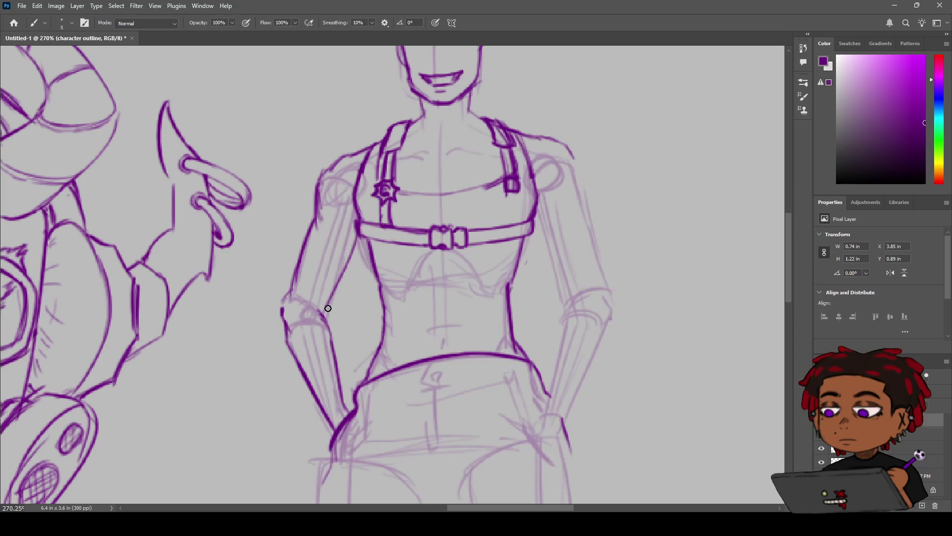
pyautogui.moveTo(325, 311)
pyautogui.mouseDown()
pyautogui.moveTo(356, 238)
pyautogui.moveTo(377, 257)
pyautogui.moveTo(385, 325)
pyautogui.mouseUp()
pyautogui.press('z')
pyautogui.click(376, 257)
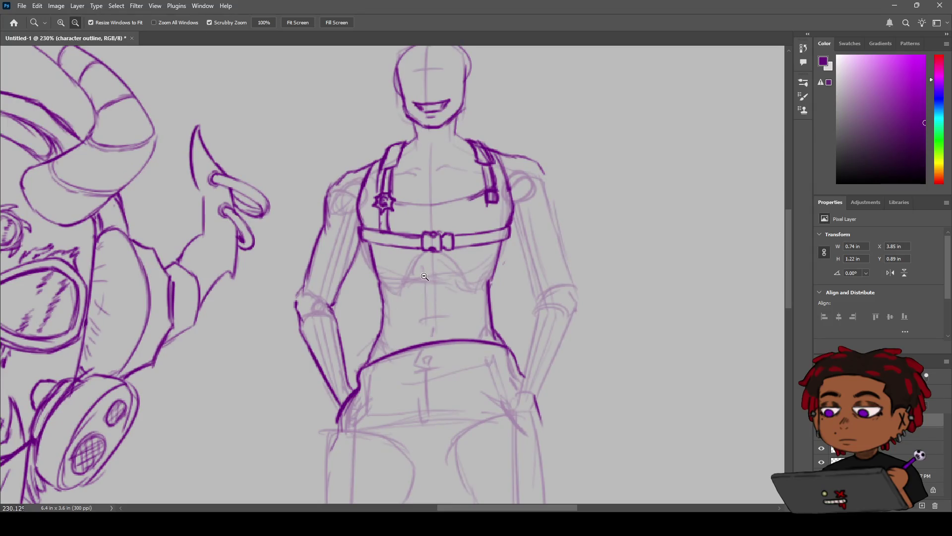
pyautogui.moveTo(415, 284); pyautogui.dragTo(336, 217)
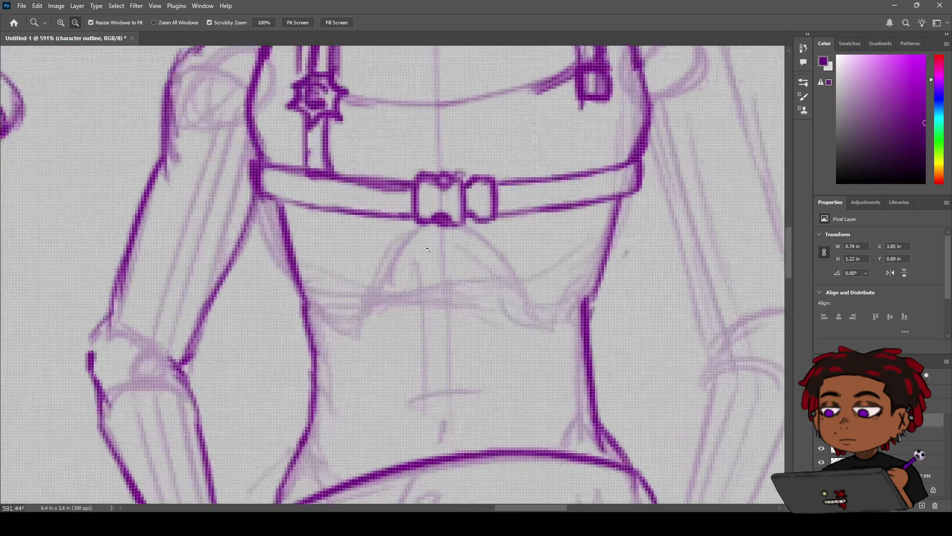
# Step: Erase the overdrawn line at the chest strap's left end
pyautogui.keyDown('alt'); pyautogui.click(337, 217); pyautogui.keyUp('alt')
pyautogui.press('e')
pyautogui.moveTo(344, 301); pyautogui.dragTo(330, 281)
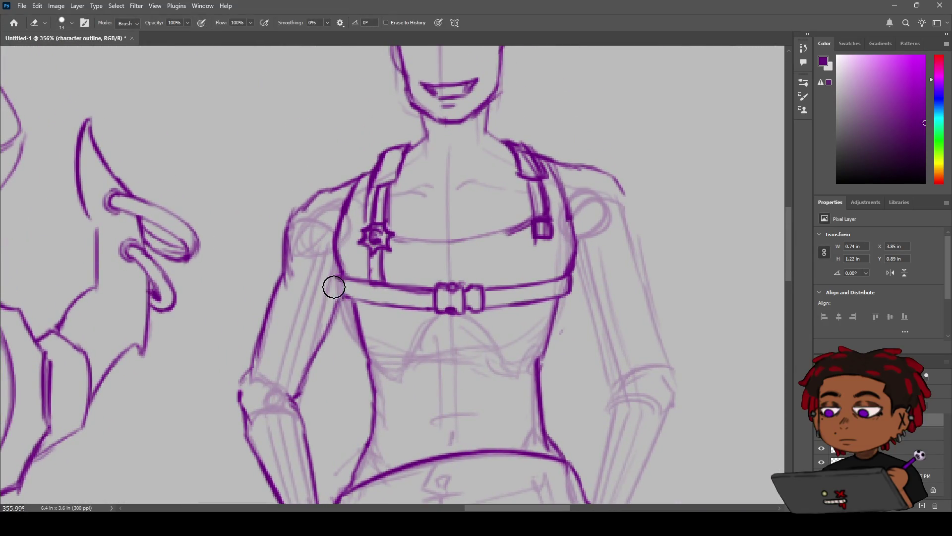
# Step: Redraw the left torso outline beside the strap in dark purple
pyautogui.press('b')
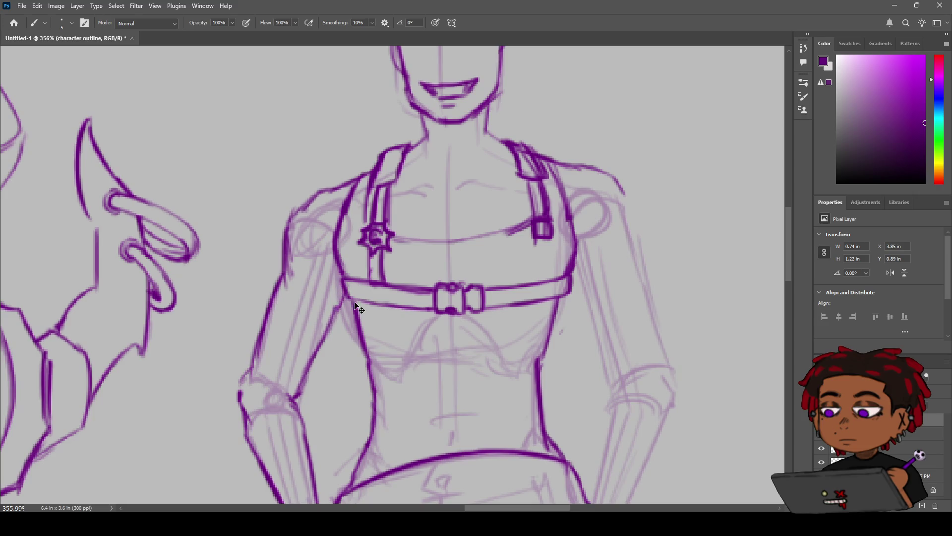
pyautogui.moveTo(345, 286); pyautogui.dragTo(319, 365)
pyautogui.press('z')
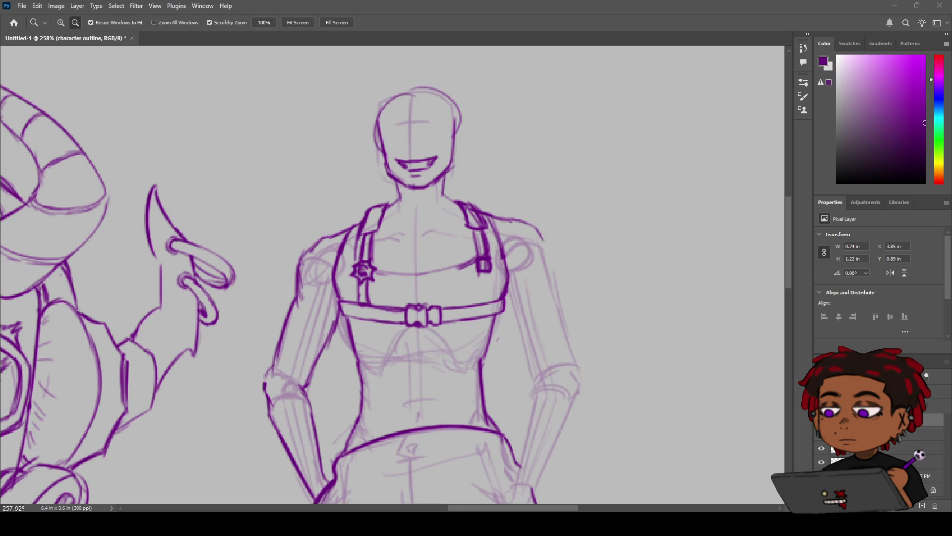
pyautogui.press('b')
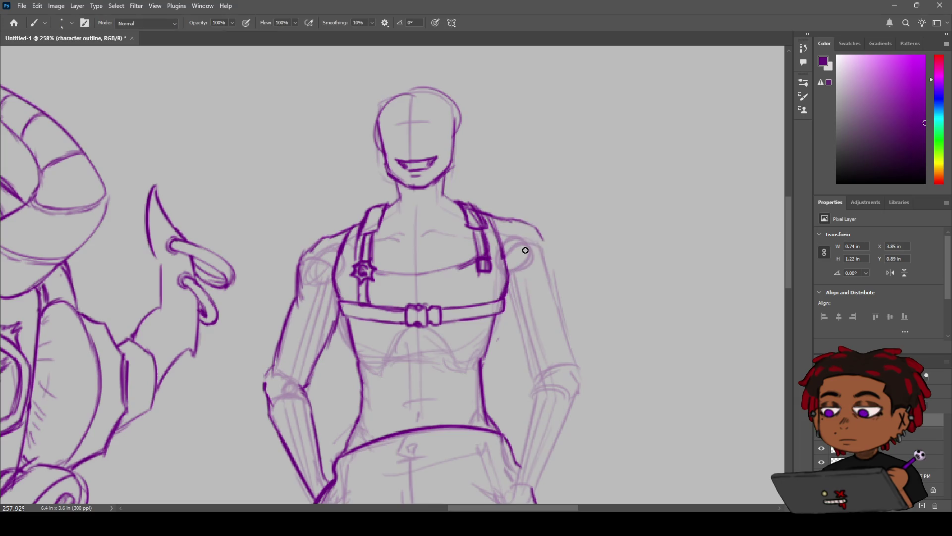
# Step: Extend the right shoulder line and ink the right arm's outer outline
pyautogui.moveTo(544, 240)
pyautogui.mouseDown()
pyautogui.moveTo(542, 280)
pyautogui.moveTo(527, 277)
pyautogui.mouseUp()
pyautogui.moveTo(304, 303); pyautogui.dragTo(327, 290)
pyautogui.moveTo(543, 268); pyautogui.dragTo(568, 339)
pyautogui.hotkey('ctrl', 'z')
pyautogui.moveTo(546, 270); pyautogui.dragTo(573, 357)
# Step: Zoom in on the right shoulder and redraw the line along the right arm
pyautogui.press('z')
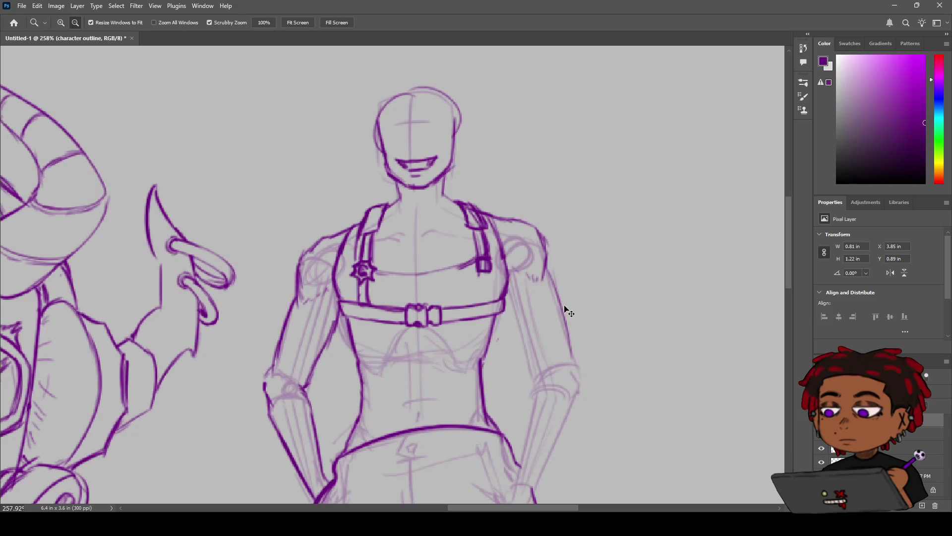
pyautogui.moveTo(547, 273)
pyautogui.mouseDown()
pyautogui.moveTo(569, 327)
pyautogui.moveTo(546, 307)
pyautogui.moveTo(549, 377)
pyautogui.mouseUp()
pyautogui.press('b')
pyautogui.hotkey('ctrl', 'z')
pyautogui.moveTo(518, 305); pyautogui.dragTo(555, 401)
pyautogui.hotkey('ctrl', 'z')
pyautogui.moveTo(518, 316); pyautogui.dragTo(556, 401)
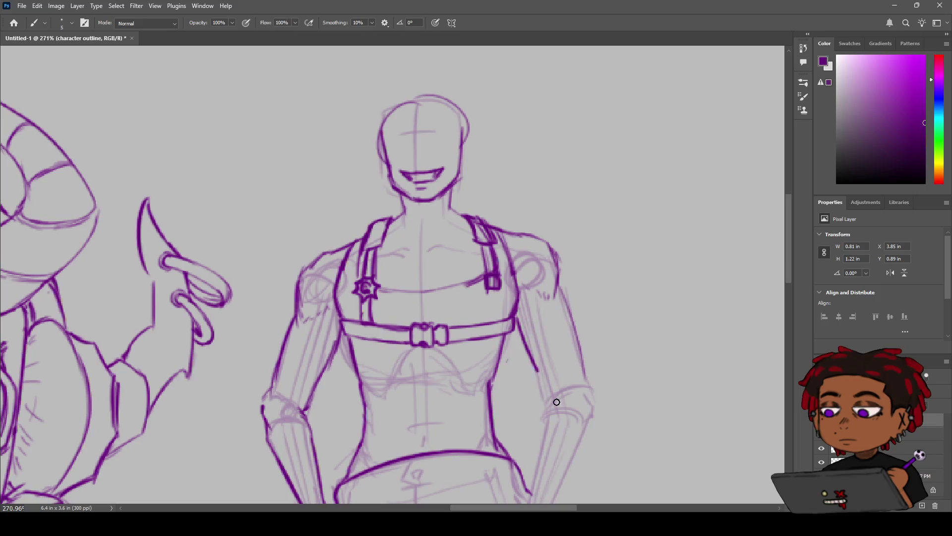
# Step: Pan up and try short strokes at the right elbow
pyautogui.moveTo(536, 341)
pyautogui.mouseDown()
pyautogui.moveTo(484, 232)
pyautogui.moveTo(475, 238)
pyautogui.mouseUp()
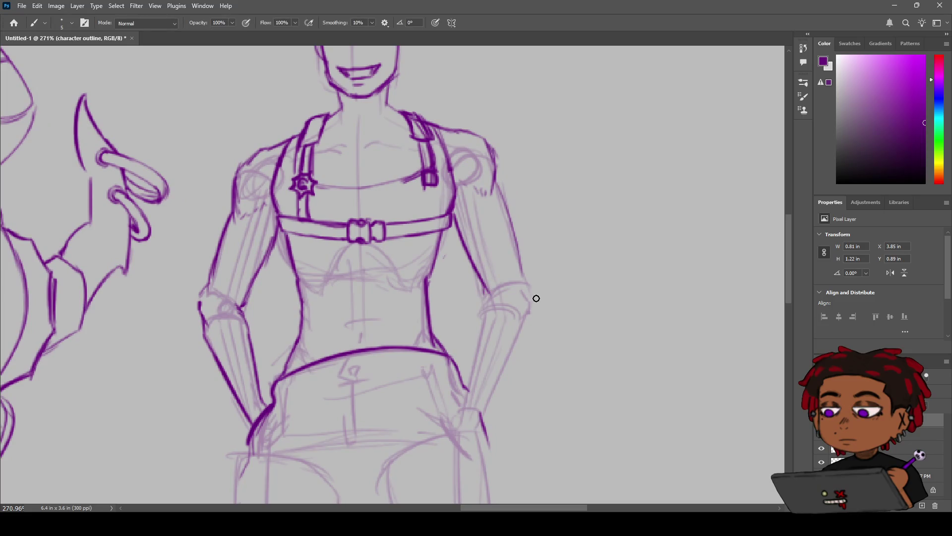
pyautogui.moveTo(533, 298); pyautogui.dragTo(521, 318)
pyautogui.moveTo(525, 275); pyautogui.dragTo(532, 289)
pyautogui.hotkey('ctrl', 'z')
# Step: Ink the inner forearm curve, settling on a shorter forearm line
pyautogui.moveTo(495, 302); pyautogui.dragTo(477, 341)
pyautogui.hotkey('ctrl', 'z')
pyautogui.moveTo(495, 300); pyautogui.dragTo(467, 408)
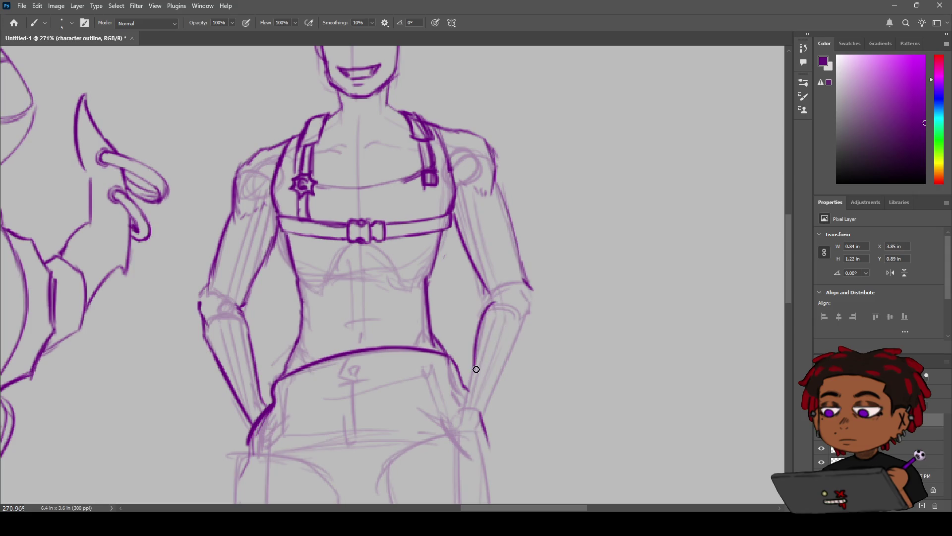
pyautogui.hotkey('ctrl', 'z')
pyautogui.moveTo(477, 357); pyautogui.dragTo(472, 390)
pyautogui.press('e')
pyautogui.press('b')
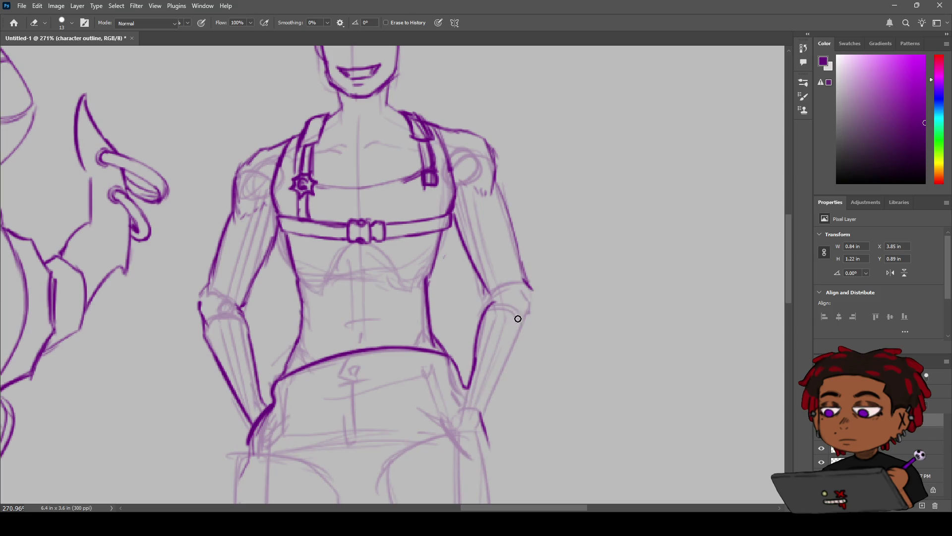
pyautogui.moveTo(468, 389); pyautogui.dragTo(477, 411)
pyautogui.hotkey('ctrl', 'z')
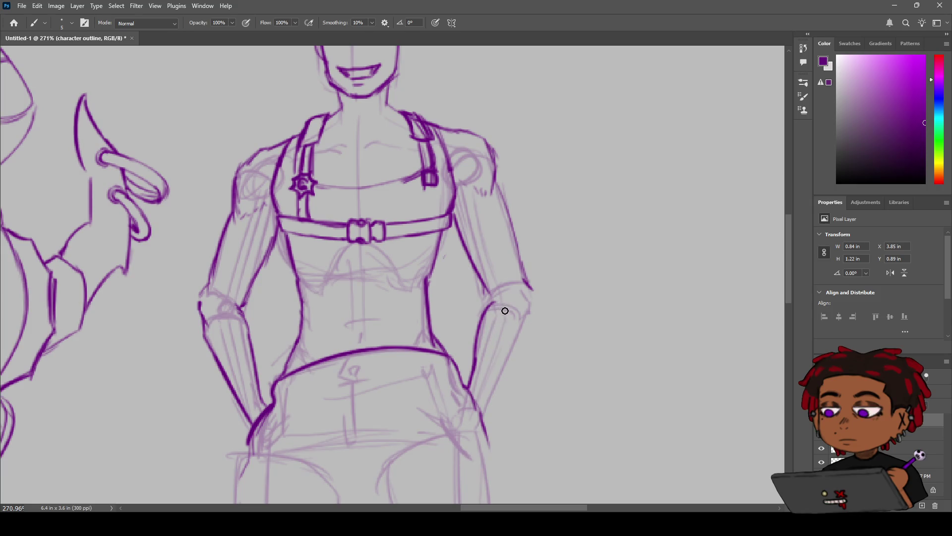
# Step: Zoom in on the standing figure and ink the right forearm outline joining the arm
pyautogui.press('z')
pyautogui.moveTo(489, 300); pyautogui.dragTo(436, 284)
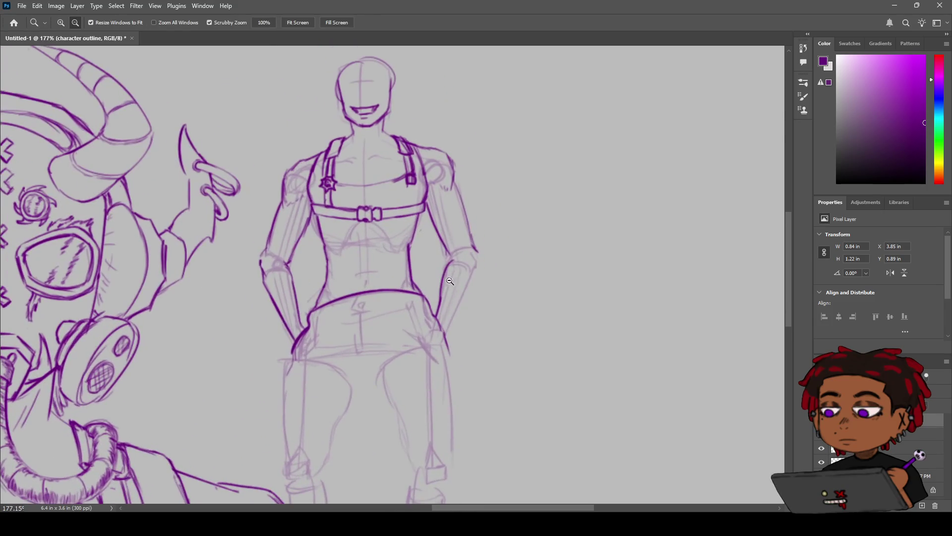
pyautogui.moveTo(436, 284); pyautogui.dragTo(430, 265)
pyautogui.press('b')
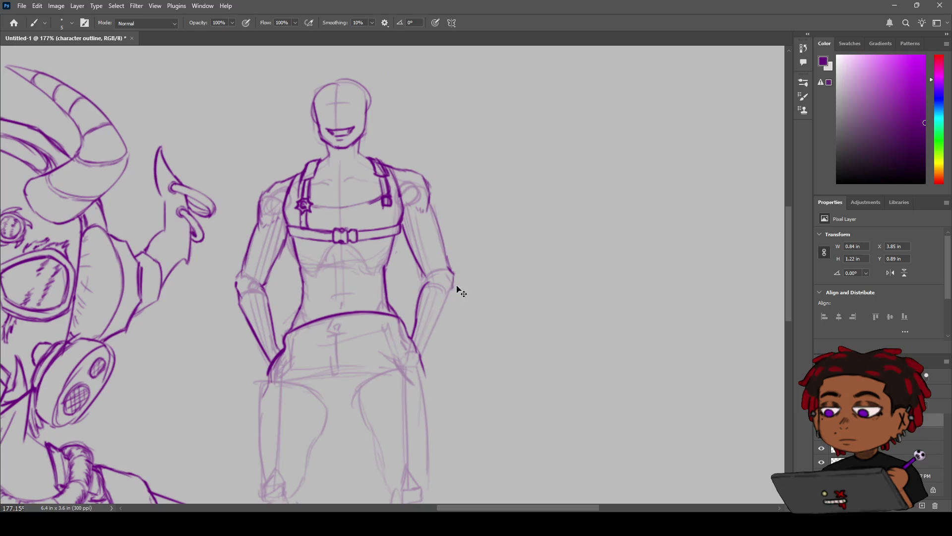
pyautogui.moveTo(453, 284)
pyautogui.mouseDown()
pyautogui.moveTo(451, 273)
pyautogui.moveTo(432, 328)
pyautogui.mouseUp()
pyautogui.hotkey('ctrl', 'z')
pyautogui.moveTo(452, 287); pyautogui.dragTo(425, 347)
pyautogui.hotkey('ctrl', 'z')
pyautogui.moveTo(450, 289); pyautogui.dragTo(424, 348)
# Step: Ink the right upper arm outline down to the elbow, then pan toward the torso
pyautogui.press('z')
pyautogui.keyDown('alt'); pyautogui.click(437, 295); pyautogui.keyUp('alt')
pyautogui.moveTo(437, 296); pyautogui.dragTo(478, 266)
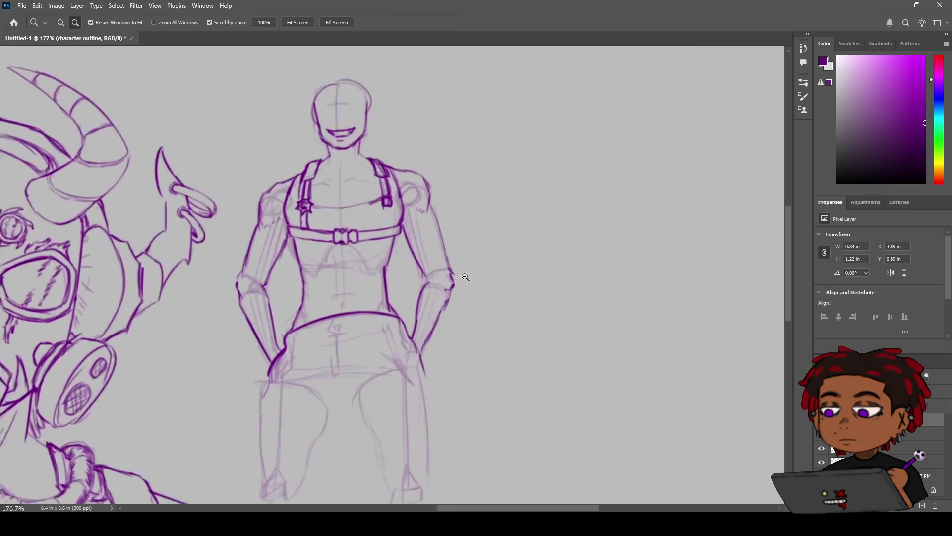
pyautogui.press('b')
pyautogui.moveTo(411, 169); pyautogui.dragTo(446, 283)
pyautogui.press('z')
pyautogui.moveTo(463, 229)
pyautogui.mouseDown()
pyautogui.moveTo(432, 252)
pyautogui.moveTo(450, 246)
pyautogui.moveTo(452, 225)
pyautogui.mouseUp()
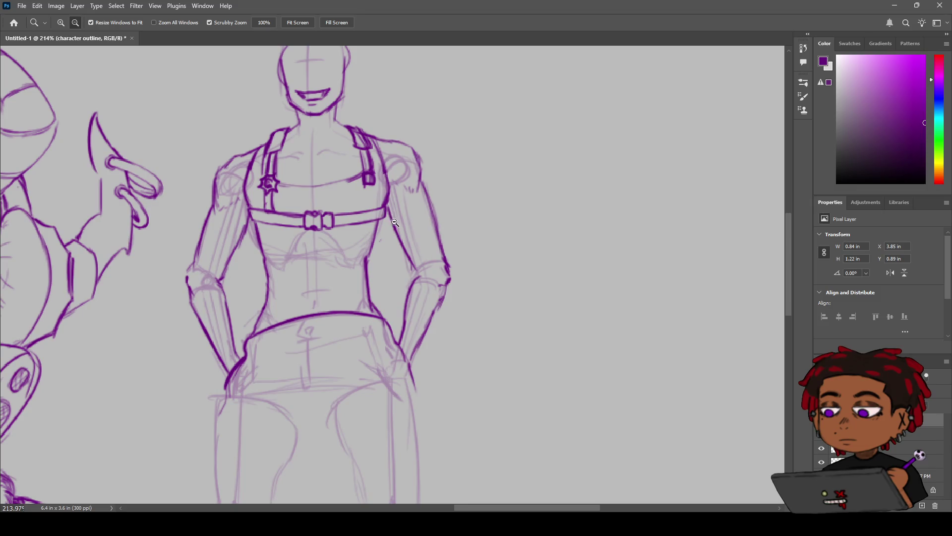
pyautogui.press('space')
pyautogui.moveTo(366, 206); pyautogui.dragTo(416, 243)
pyautogui.press('b')
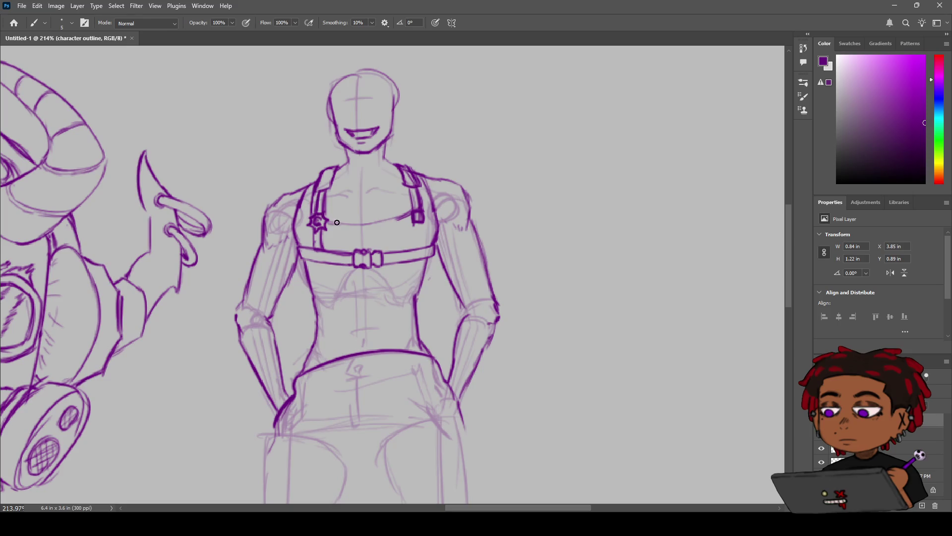
# Step: Ink the chest line across the torso and redraw the left pectoral curve
pyautogui.moveTo(327, 224)
pyautogui.mouseDown()
pyautogui.moveTo(407, 212)
pyautogui.moveTo(349, 221)
pyautogui.moveTo(335, 195)
pyautogui.mouseUp()
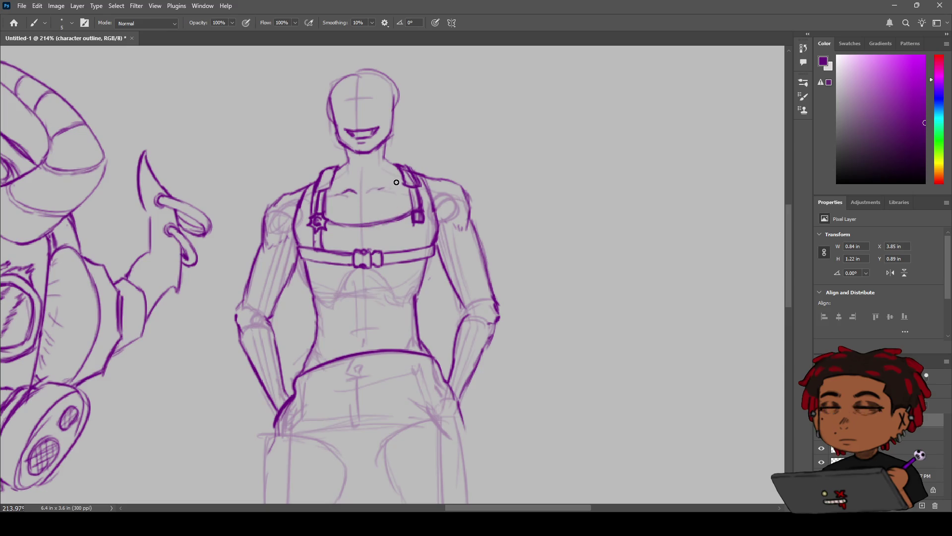
pyautogui.hotkey('ctrl', 'z')
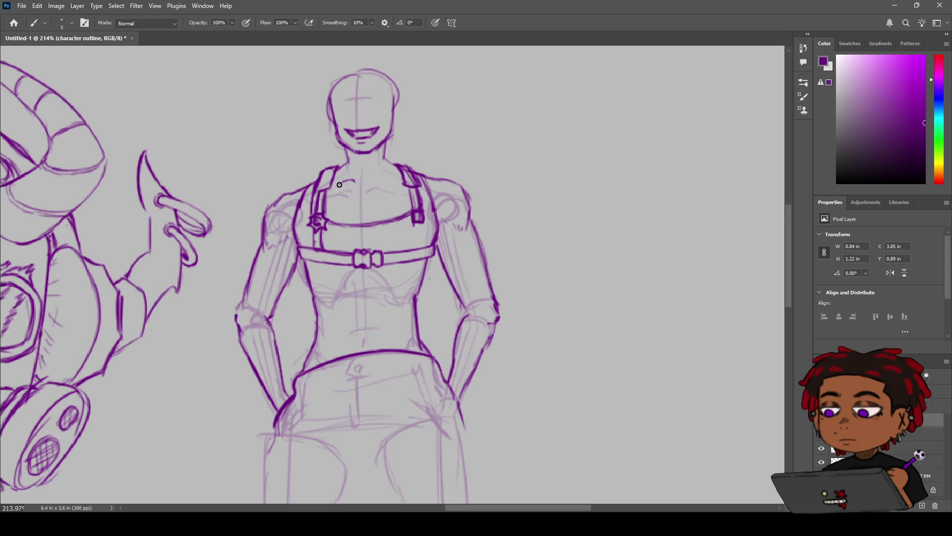
pyautogui.moveTo(358, 182)
pyautogui.mouseDown()
pyautogui.moveTo(333, 188)
pyautogui.moveTo(406, 183)
pyautogui.mouseUp()
# Step: Ink the right chest strap below its buckle
pyautogui.moveTo(423, 230); pyautogui.dragTo(418, 248)
pyautogui.press('z')
pyautogui.moveTo(374, 240)
pyautogui.mouseDown()
pyautogui.moveTo(344, 253)
pyautogui.moveTo(396, 240)
pyautogui.mouseUp()
pyautogui.press('b')
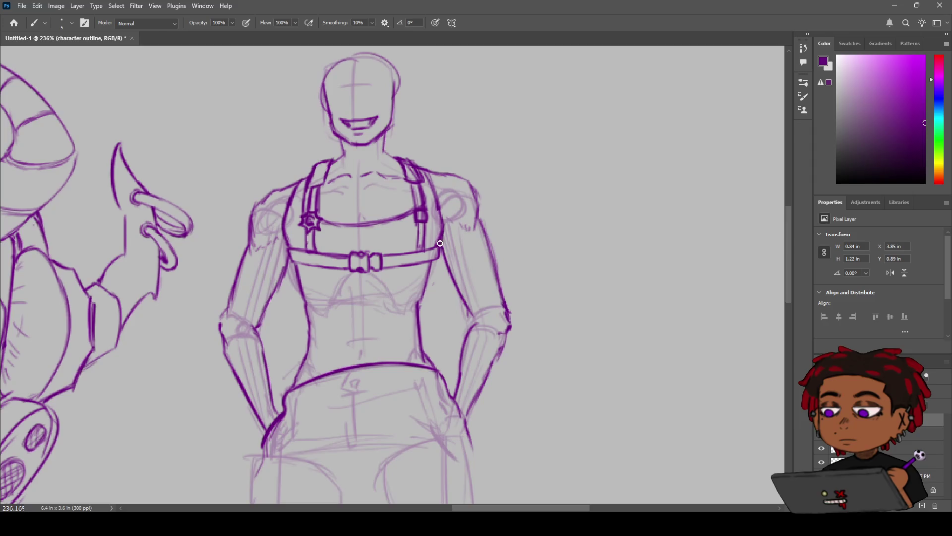
pyautogui.press('z')
pyautogui.moveTo(446, 237); pyautogui.dragTo(423, 263)
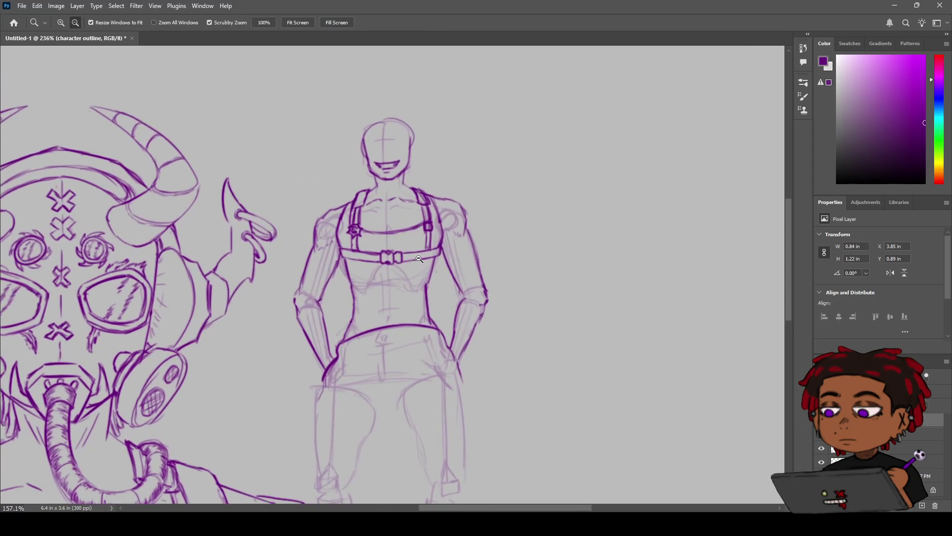
pyautogui.moveTo(383, 295); pyautogui.dragTo(408, 247)
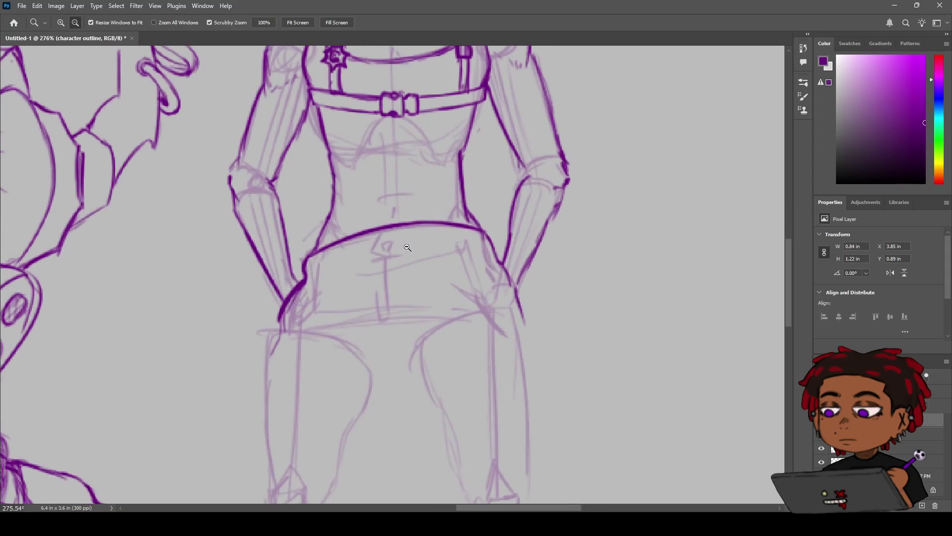
pyautogui.press('b')
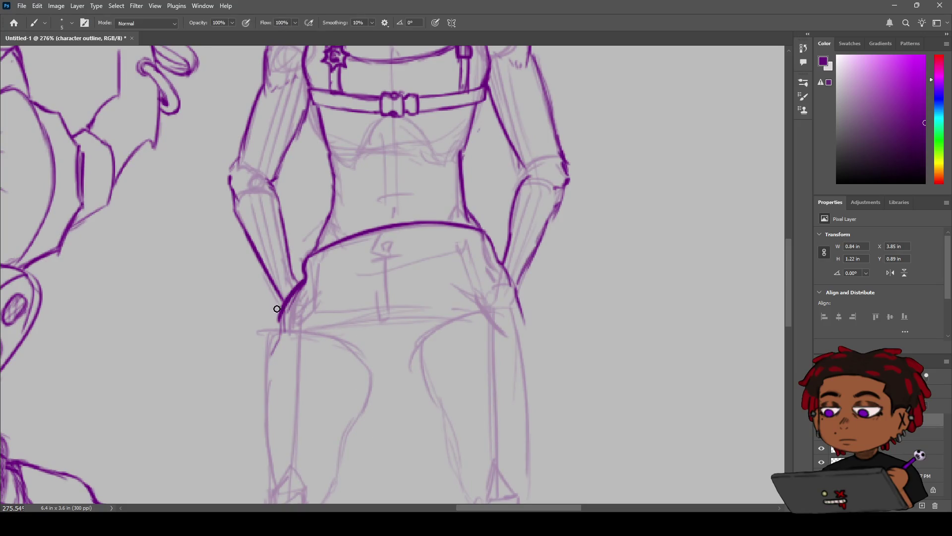
# Step: Toggle the paper sketch layer and hide the gas-mask figure's body and head outlines
pyautogui.press('z')
pyautogui.moveTo(395, 298)
pyautogui.mouseDown()
pyautogui.moveTo(426, 205)
pyautogui.moveTo(397, 205)
pyautogui.mouseUp()
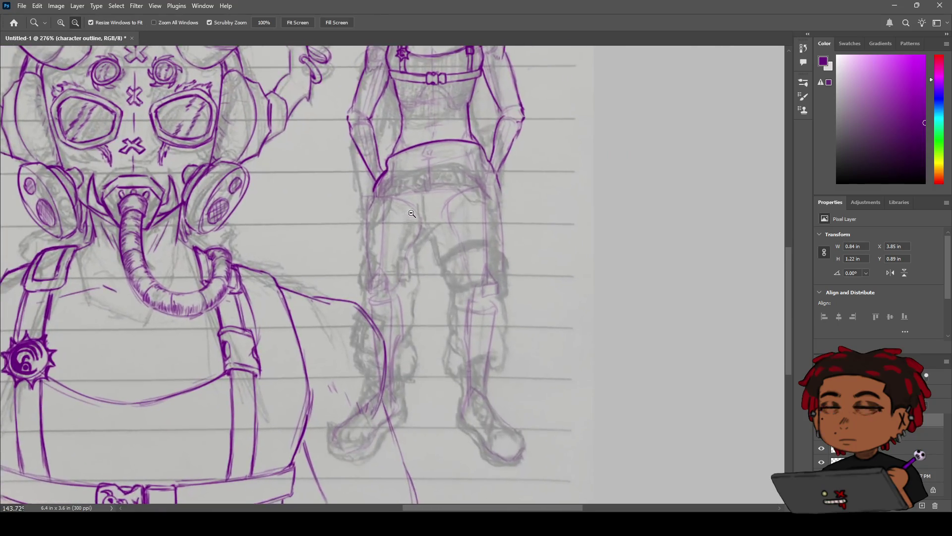
pyautogui.click(822, 449)
pyautogui.click(825, 448)
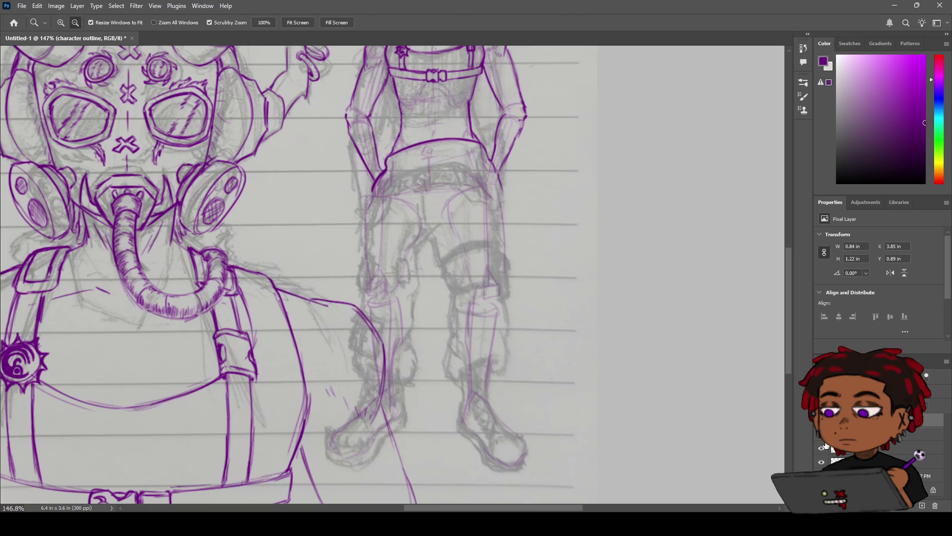
pyautogui.click(823, 449)
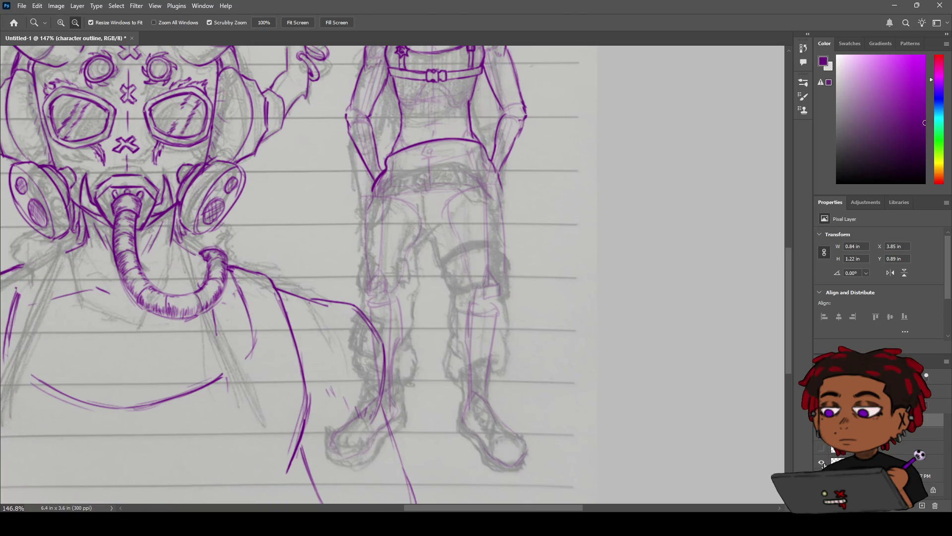
pyautogui.click(822, 462)
pyautogui.press('b')
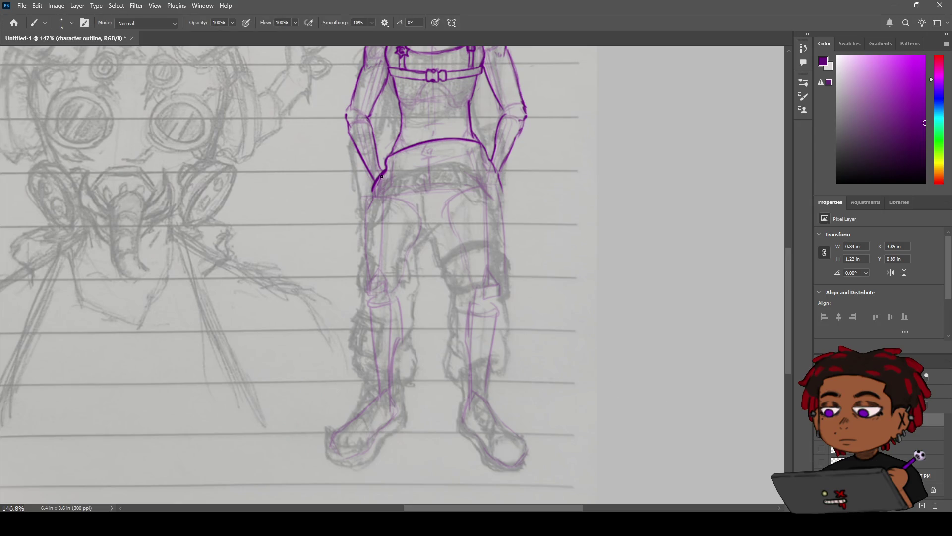
# Step: Ink the left hip and leg outline with its fold lines, redrawing rough strokes
pyautogui.moveTo(373, 190); pyautogui.dragTo(362, 222)
pyautogui.moveTo(372, 189)
pyautogui.mouseDown()
pyautogui.moveTo(366, 297)
pyautogui.moveTo(346, 367)
pyautogui.mouseUp()
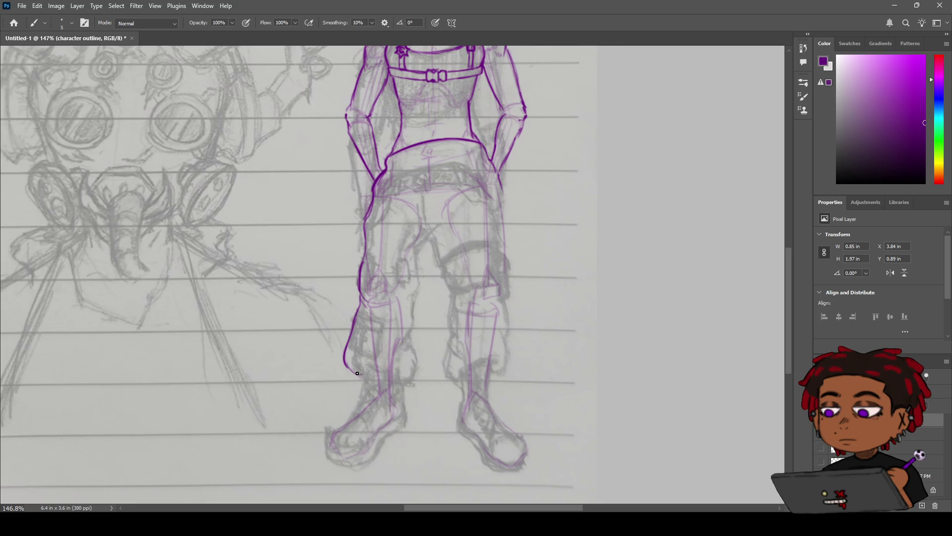
pyautogui.hotkey('ctrl', 'z')
pyautogui.moveTo(358, 316); pyautogui.dragTo(353, 370)
pyautogui.hotkey('ctrl', 'z')
pyautogui.moveTo(358, 314)
pyautogui.mouseDown()
pyautogui.moveTo(351, 361)
pyautogui.moveTo(385, 384)
pyautogui.moveTo(415, 359)
pyautogui.mouseUp()
pyautogui.moveTo(420, 217)
pyautogui.mouseDown()
pyautogui.moveTo(448, 190)
pyautogui.moveTo(419, 201)
pyautogui.moveTo(420, 264)
pyautogui.mouseUp()
pyautogui.hotkey('ctrl', 'z')
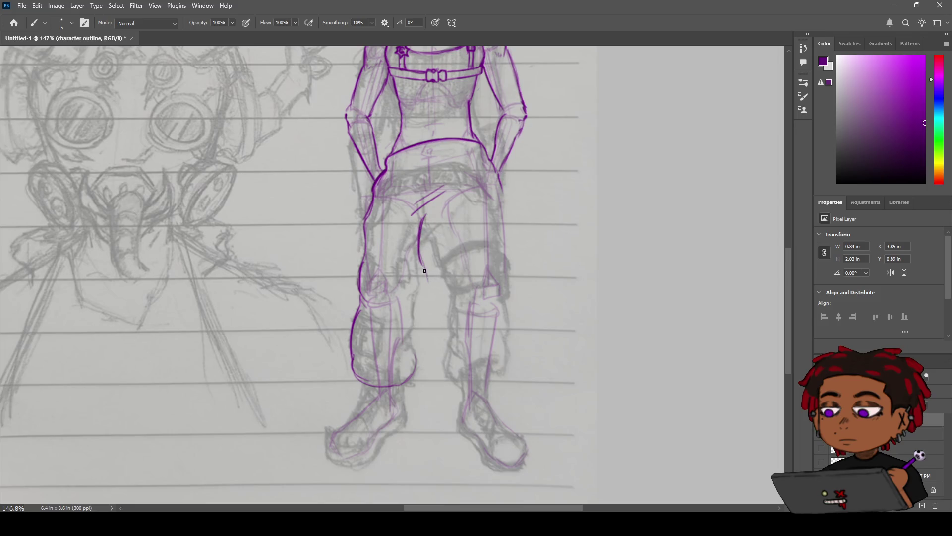
pyautogui.moveTo(414, 300); pyautogui.dragTo(419, 333)
pyautogui.hotkey('ctrl', 'z')
pyautogui.moveTo(418, 349); pyautogui.dragTo(416, 369)
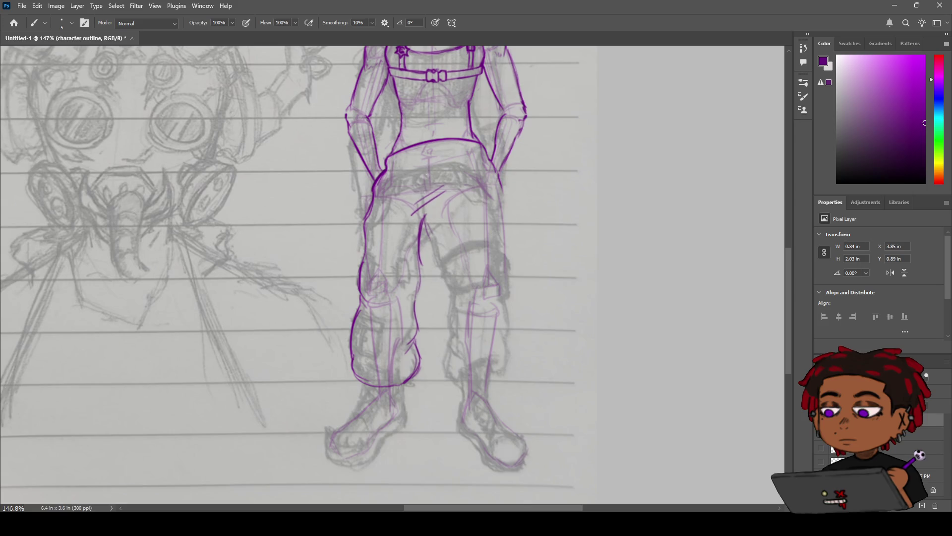
# Step: Ink the inner thigh and right leg outline down to the cuff, then hide the pencil sketch
pyautogui.moveTo(426, 187); pyautogui.dragTo(422, 217)
pyautogui.hotkey('ctrl', 'z')
pyautogui.moveTo(430, 227); pyautogui.dragTo(445, 267)
pyautogui.moveTo(450, 313); pyautogui.dragTo(446, 369)
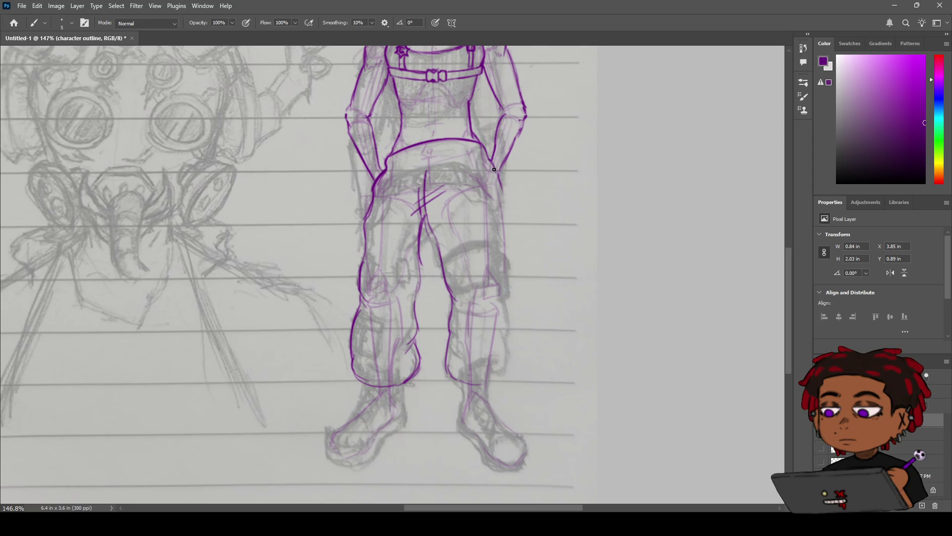
pyautogui.moveTo(505, 202); pyautogui.dragTo(511, 373)
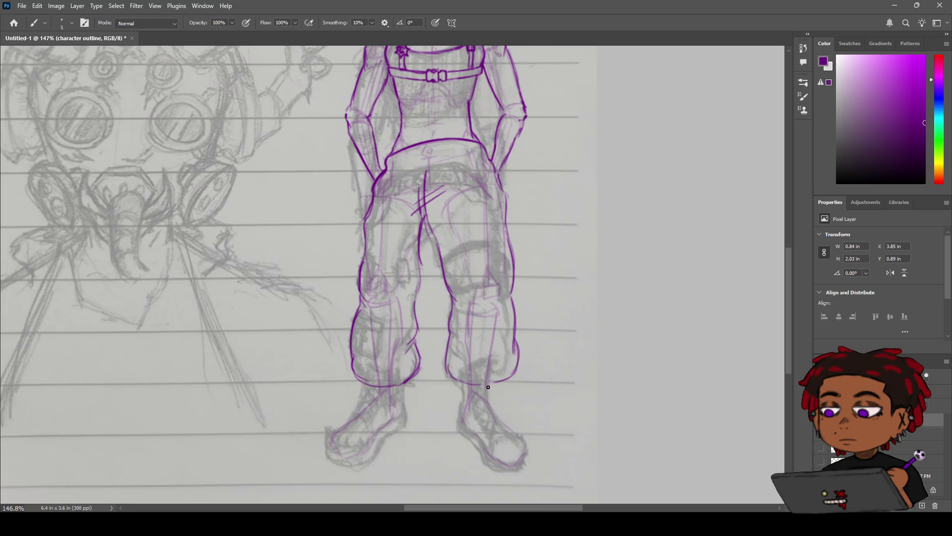
pyautogui.moveTo(486, 385)
pyautogui.mouseDown()
pyautogui.moveTo(515, 365)
pyautogui.moveTo(508, 373)
pyautogui.mouseUp()
pyautogui.click(821, 449)
# Step: Erase the rough section of the inner-leg line at the crotch
pyautogui.moveTo(492, 203); pyautogui.dragTo(478, 214)
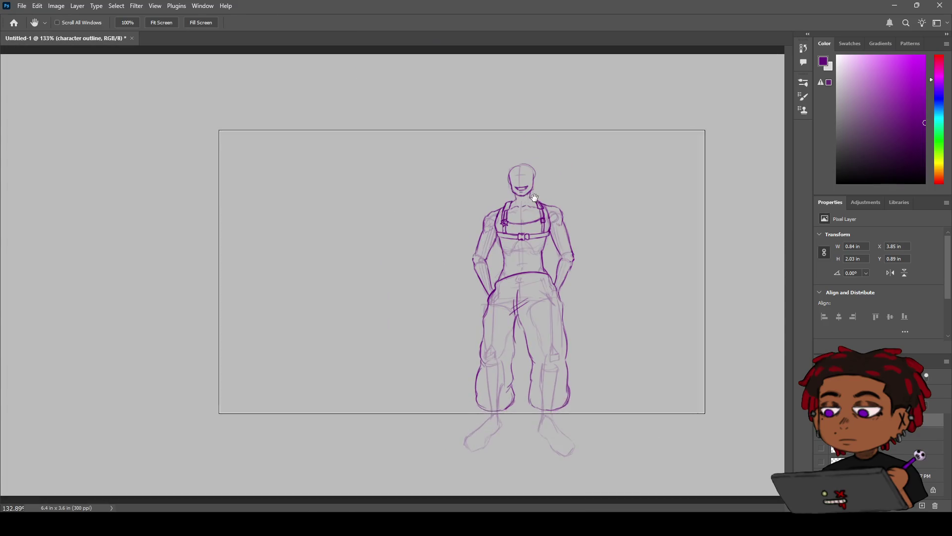
pyautogui.scroll(3, 478, 215)
pyautogui.scroll(-4, 452, 193)
pyautogui.moveTo(453, 193); pyautogui.dragTo(443, 188)
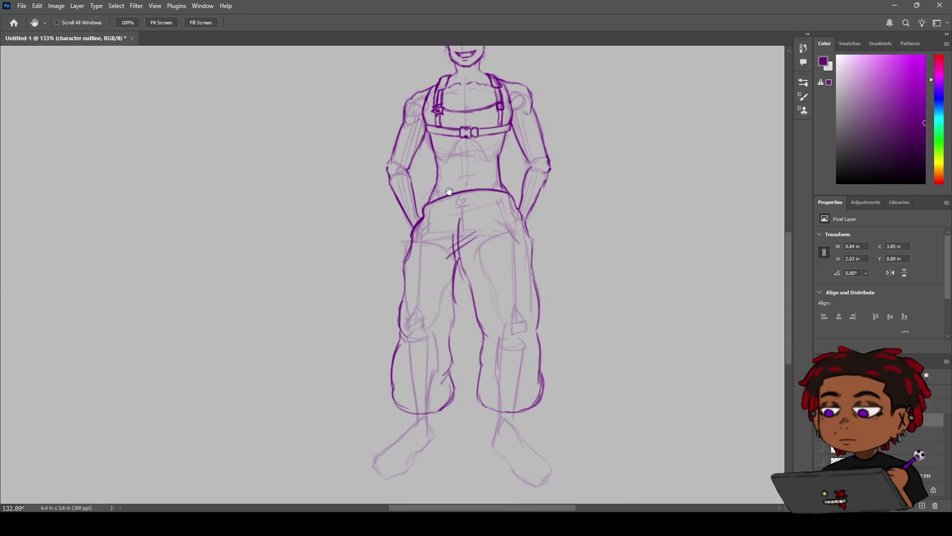
pyautogui.press('z')
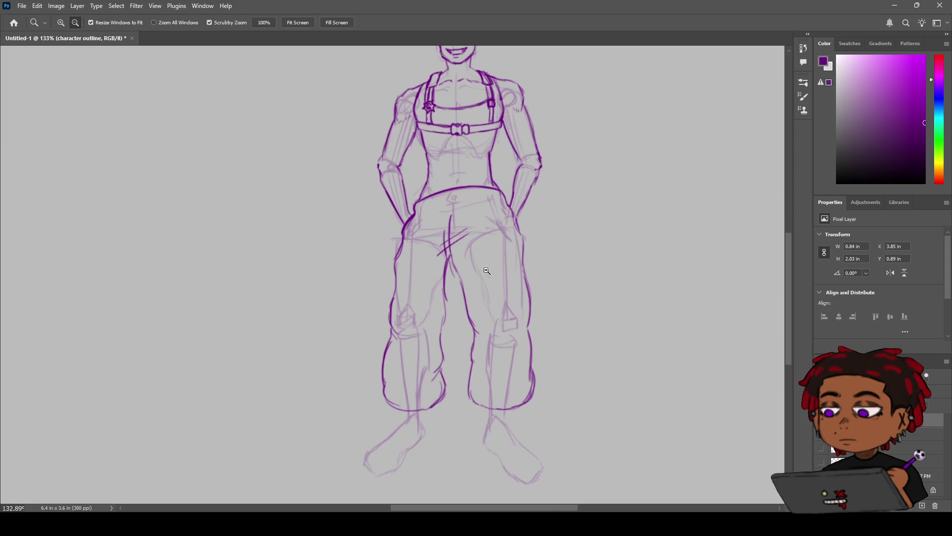
pyautogui.moveTo(469, 266); pyautogui.dragTo(503, 241)
pyautogui.press('e')
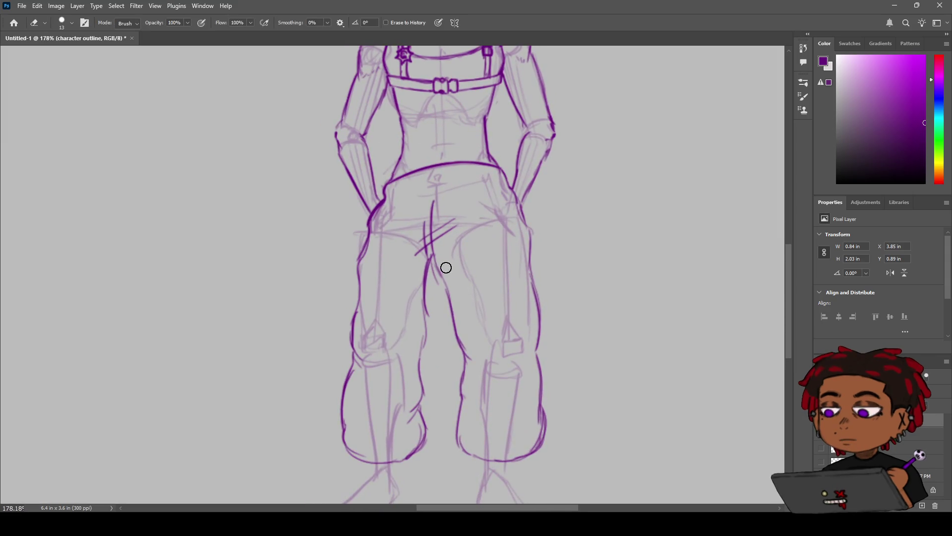
pyautogui.moveTo(440, 281); pyautogui.dragTo(454, 317)
# Step: Redraw the inner-thigh line at the crotch with a darker purple stroke
pyautogui.press('b')
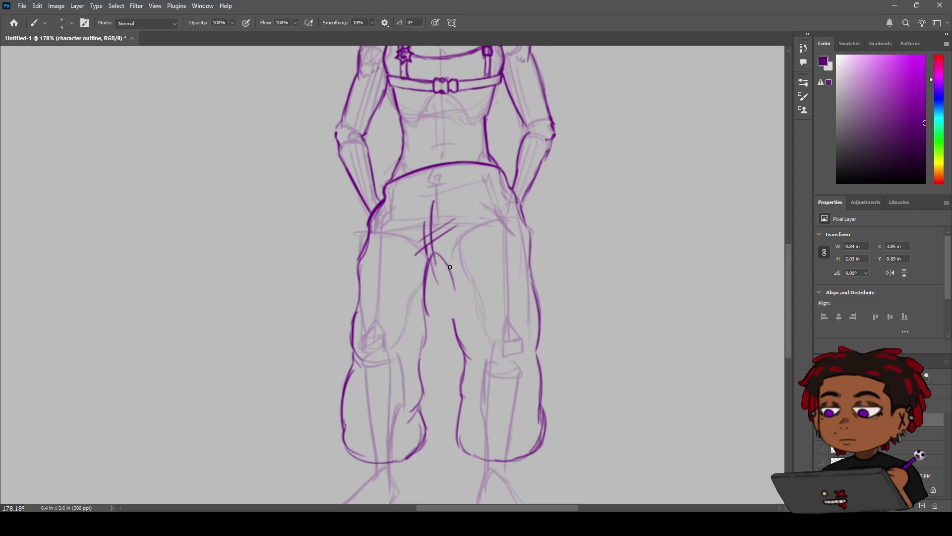
pyautogui.moveTo(437, 256); pyautogui.dragTo(451, 280)
pyautogui.hotkey('ctrl', 'z')
pyautogui.moveTo(457, 315); pyautogui.dragTo(471, 339)
pyautogui.press('z')
pyautogui.moveTo(540, 308)
pyautogui.mouseDown()
pyautogui.moveTo(554, 290)
pyautogui.moveTo(534, 297)
pyautogui.moveTo(557, 287)
pyautogui.mouseUp()
pyautogui.press('space')
pyautogui.moveTo(436, 170)
pyautogui.mouseDown()
pyautogui.moveTo(477, 330)
pyautogui.moveTo(465, 283)
pyautogui.moveTo(484, 282)
pyautogui.mouseUp()
pyautogui.press('b')
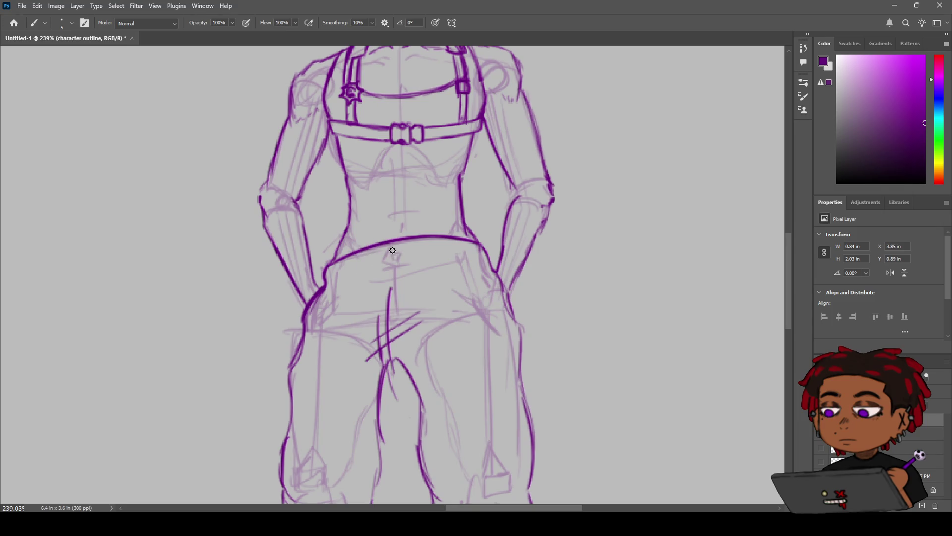
pyautogui.press('z')
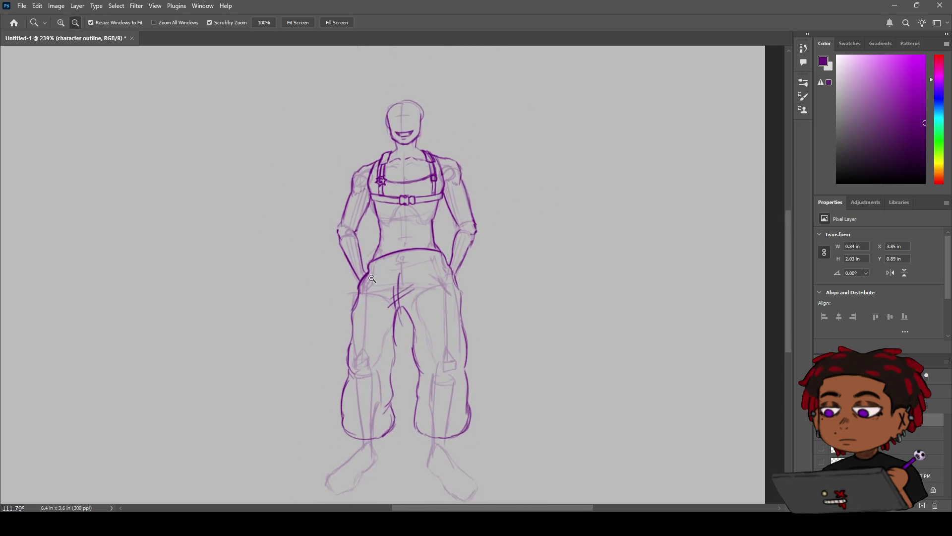
pyautogui.moveTo(404, 268); pyautogui.dragTo(407, 263)
pyautogui.press('b')
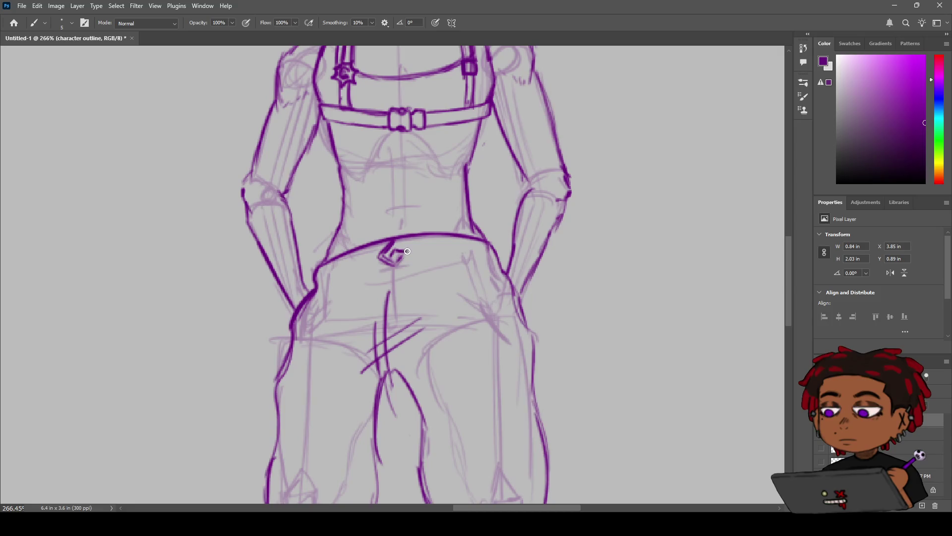
# Step: Draw the curled G-shaped belt buckle, belt loops and darkened waistband edges
pyautogui.moveTo(400, 260); pyautogui.dragTo(388, 259)
pyautogui.moveTo(375, 351)
pyautogui.mouseDown()
pyautogui.moveTo(342, 350)
pyautogui.moveTo(386, 204)
pyautogui.mouseUp()
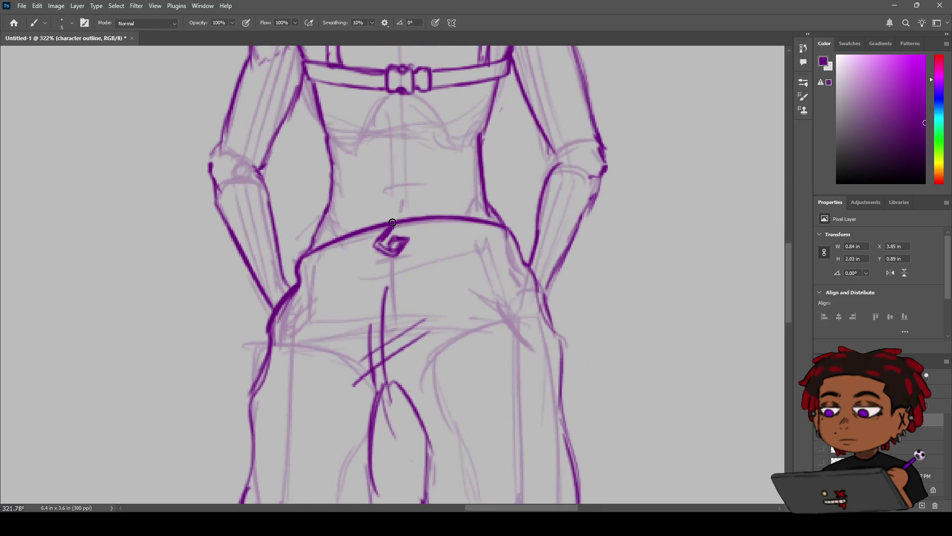
pyautogui.moveTo(353, 246)
pyautogui.mouseDown()
pyautogui.moveTo(350, 263)
pyautogui.moveTo(346, 250)
pyautogui.moveTo(346, 265)
pyautogui.moveTo(319, 280)
pyautogui.moveTo(313, 254)
pyautogui.moveTo(318, 278)
pyautogui.mouseUp()
pyautogui.hotkey('ctrl', 'z')
pyautogui.hotkey('ctrl', 'z')
pyautogui.hotkey('ctrl', 'z')
pyautogui.moveTo(302, 271); pyautogui.dragTo(299, 279)
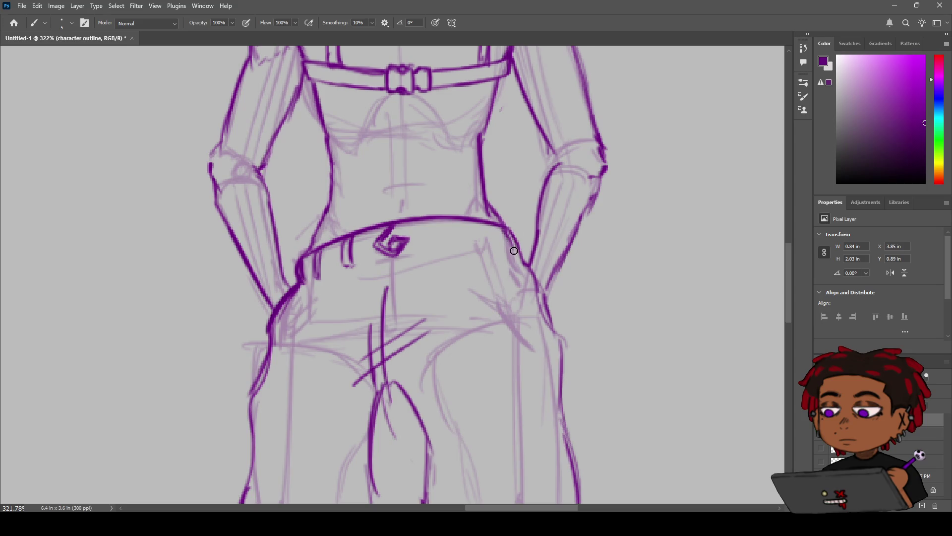
pyautogui.moveTo(516, 253)
pyautogui.mouseDown()
pyautogui.moveTo(486, 224)
pyautogui.moveTo(492, 252)
pyautogui.moveTo(485, 250)
pyautogui.mouseUp()
pyautogui.moveTo(441, 221)
pyautogui.mouseDown()
pyautogui.moveTo(447, 251)
pyautogui.moveTo(443, 242)
pyautogui.moveTo(487, 242)
pyautogui.mouseUp()
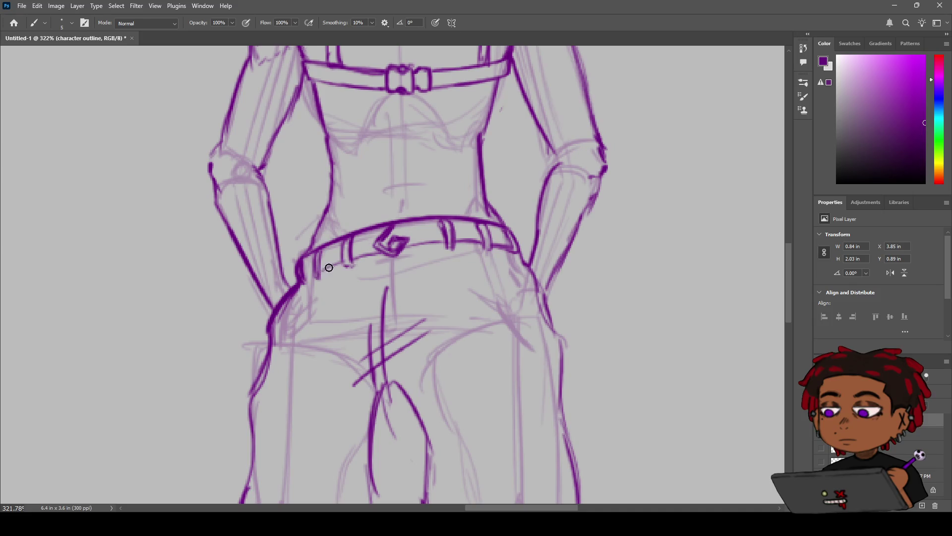
pyautogui.moveTo(305, 282); pyautogui.dragTo(309, 275)
pyautogui.moveTo(399, 229); pyautogui.dragTo(478, 226)
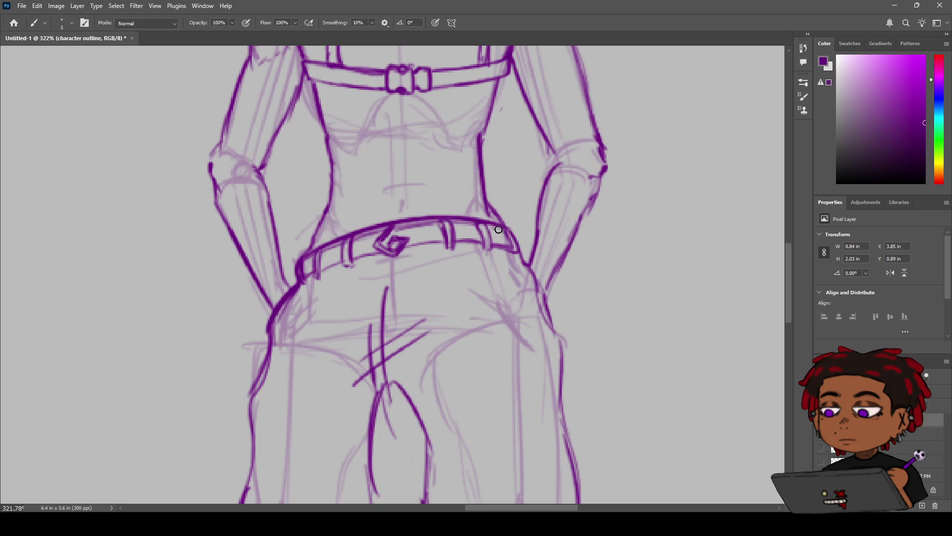
# Step: Dot two rows of studs along the belt on both sides of the buckle
pyautogui.scroll(5, 499, 230)
pyautogui.scroll(-1, 447, 191)
pyautogui.click(435, 230)
pyautogui.hotkey('ctrl', 'z')
pyautogui.click(435, 231)
pyautogui.click(437, 246)
pyautogui.click(458, 227)
pyautogui.click(465, 240)
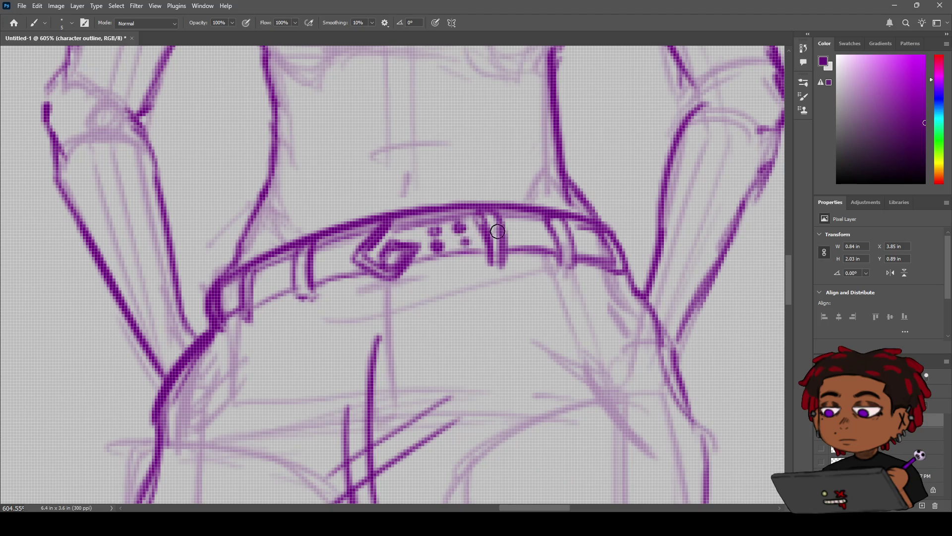
pyautogui.click(516, 225)
pyautogui.click(521, 239)
pyautogui.click(539, 227)
pyautogui.click(546, 242)
pyautogui.click(581, 228)
pyautogui.click(585, 245)
pyautogui.click(602, 246)
pyautogui.click(342, 249)
pyautogui.click(340, 266)
pyautogui.click(324, 250)
pyautogui.click(323, 269)
pyautogui.click(281, 266)
pyautogui.click(281, 285)
pyautogui.click(263, 276)
pyautogui.click(263, 292)
pyautogui.click(227, 288)
pyautogui.click(230, 302)
pyautogui.press('z')
pyautogui.moveTo(301, 258)
pyautogui.mouseDown()
pyautogui.moveTo(238, 300)
pyautogui.moveTo(271, 274)
pyautogui.moveTo(262, 272)
pyautogui.moveTo(346, 239)
pyautogui.mouseUp()
# Step: Erase the right shoulder strap top and redraw it as a rounded cap with a crossing line
pyautogui.press('h')
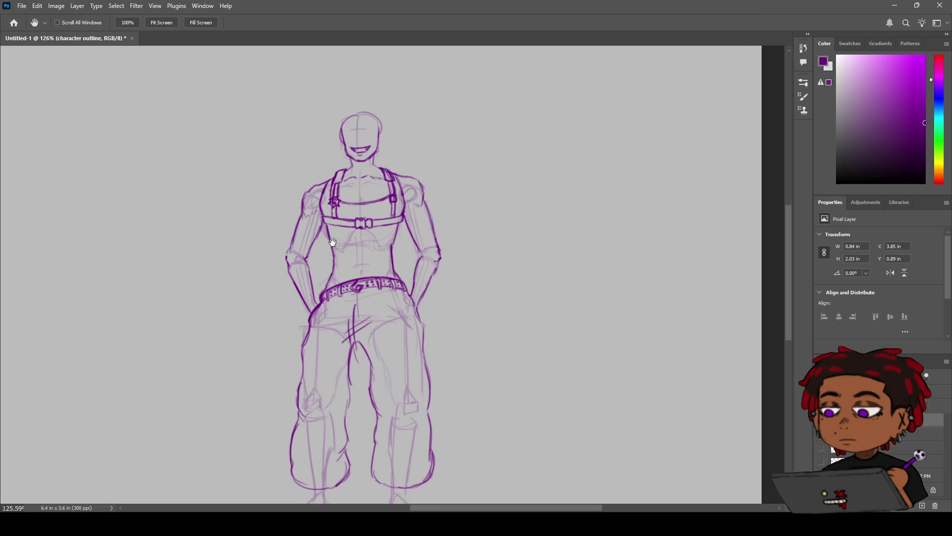
pyautogui.press('b')
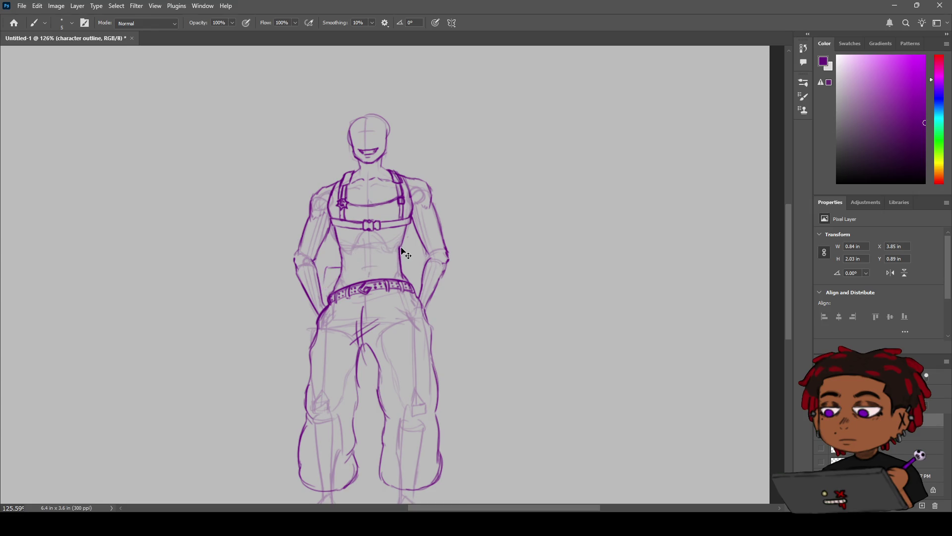
pyautogui.press('z')
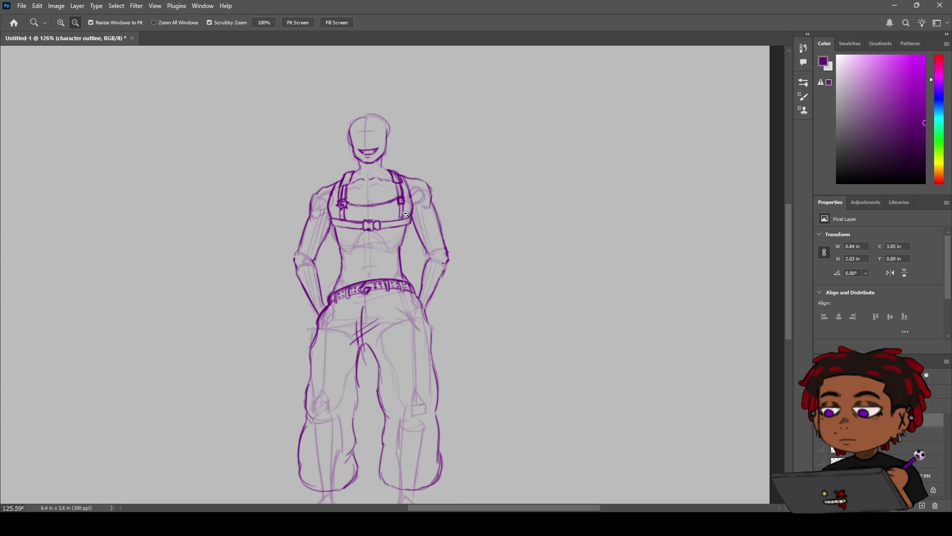
pyautogui.moveTo(407, 215)
pyautogui.mouseDown()
pyautogui.moveTo(426, 219)
pyautogui.moveTo(428, 288)
pyautogui.mouseUp()
pyautogui.press('h')
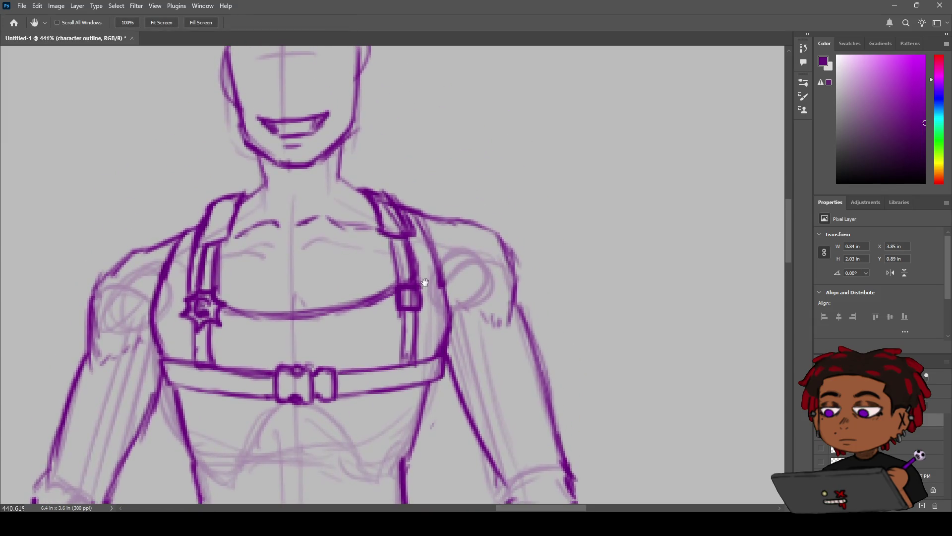
pyautogui.moveTo(393, 216)
pyautogui.mouseDown()
pyautogui.moveTo(397, 226)
pyautogui.moveTo(394, 193)
pyautogui.mouseUp()
pyautogui.press('b')
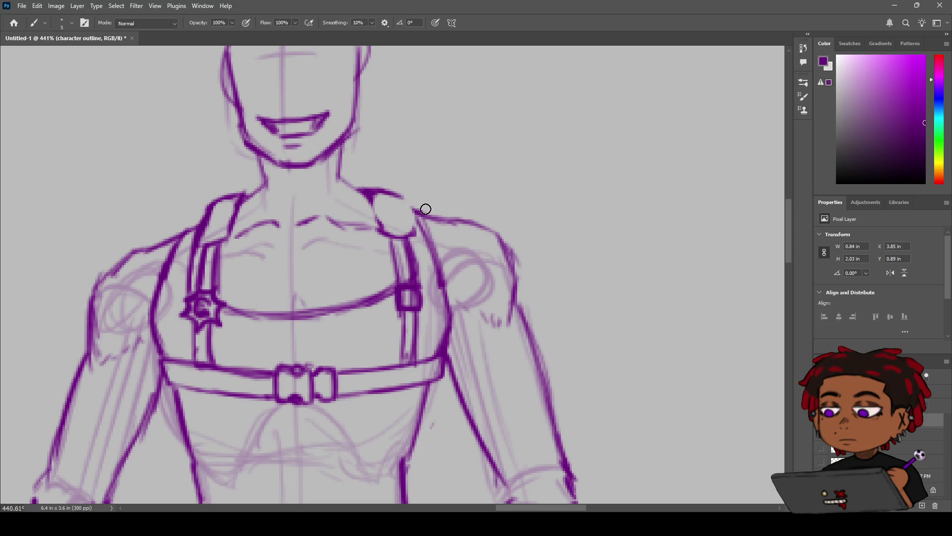
pyautogui.moveTo(403, 196); pyautogui.dragTo(415, 230)
pyautogui.moveTo(373, 197); pyautogui.dragTo(396, 236)
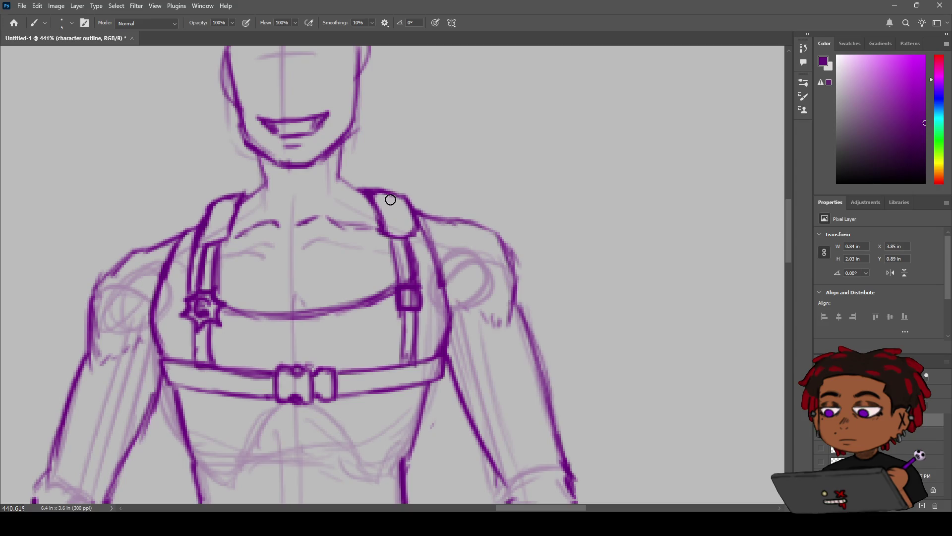
pyautogui.moveTo(387, 216); pyautogui.dragTo(410, 214)
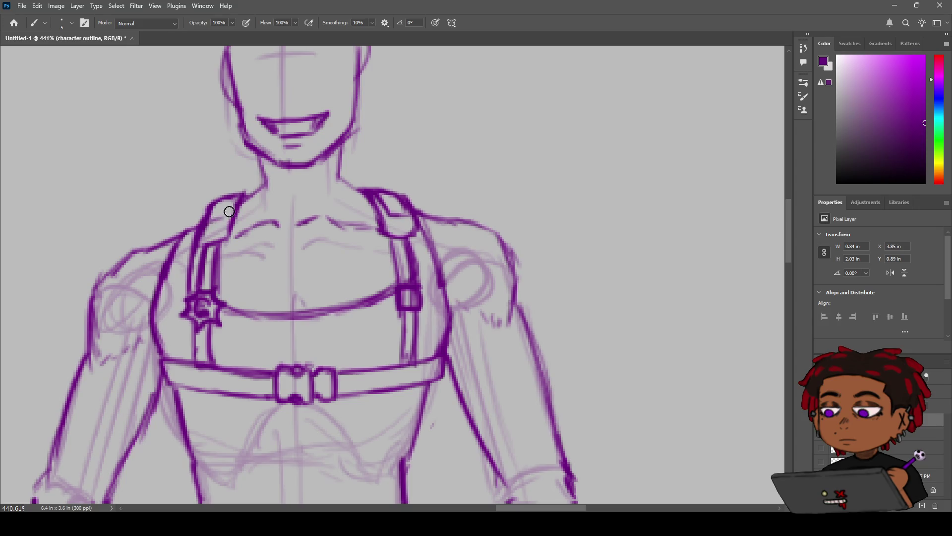
# Step: Redraw the left shoulder strap's rounded cap and darken its right edge
pyautogui.moveTo(234, 195); pyautogui.dragTo(210, 224)
pyautogui.moveTo(308, 216); pyautogui.dragTo(232, 229)
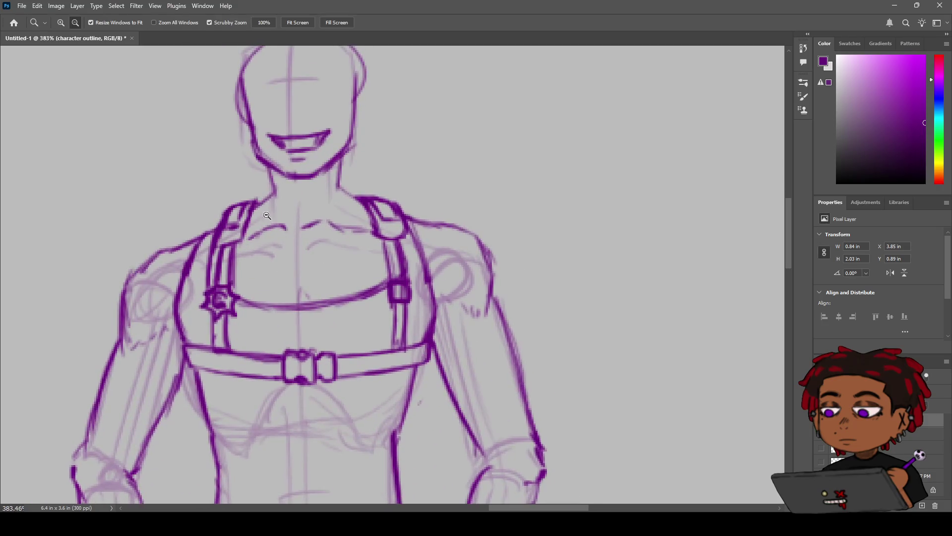
pyautogui.moveTo(242, 240)
pyautogui.mouseDown()
pyautogui.moveTo(255, 203)
pyautogui.moveTo(249, 220)
pyautogui.mouseUp()
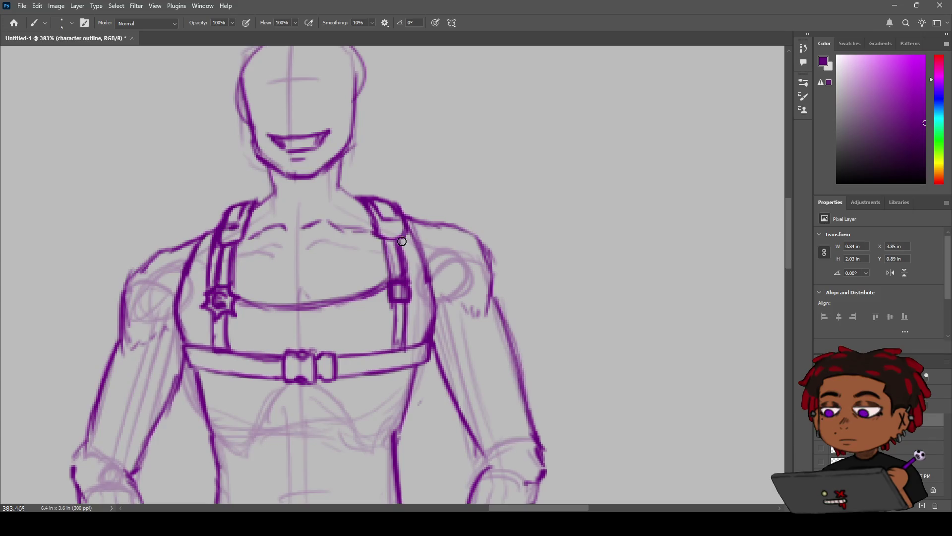
pyautogui.press('z')
pyautogui.moveTo(245, 333)
pyautogui.mouseDown()
pyautogui.moveTo(227, 355)
pyautogui.moveTo(315, 267)
pyautogui.mouseUp()
pyautogui.press('h')
pyautogui.press('z')
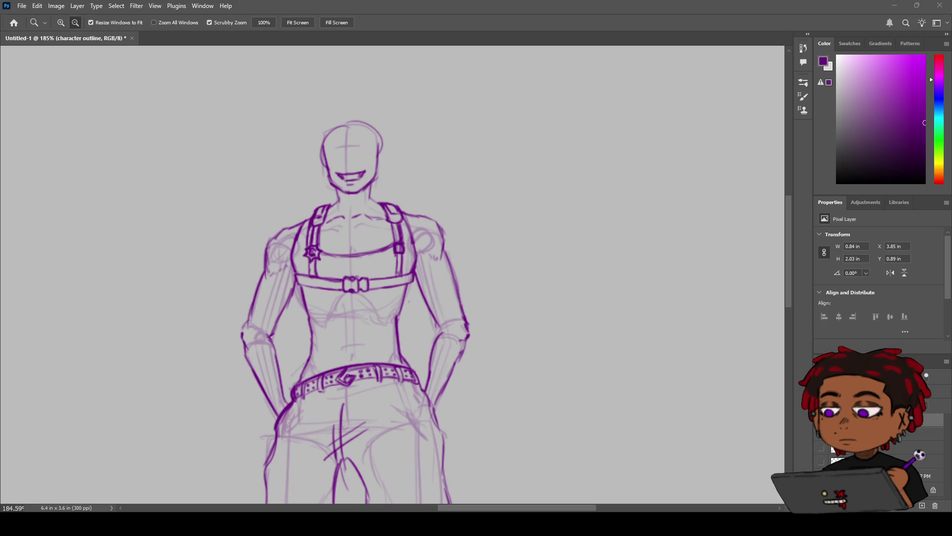
# Step: Ink the left boot's front edge, oval toe and sides, darkening its bottom outline
pyautogui.moveTo(467, 223)
pyautogui.mouseDown()
pyautogui.moveTo(452, 239)
pyautogui.moveTo(470, 232)
pyautogui.moveTo(406, 218)
pyautogui.moveTo(394, 201)
pyautogui.moveTo(364, 266)
pyautogui.moveTo(372, 181)
pyautogui.mouseUp()
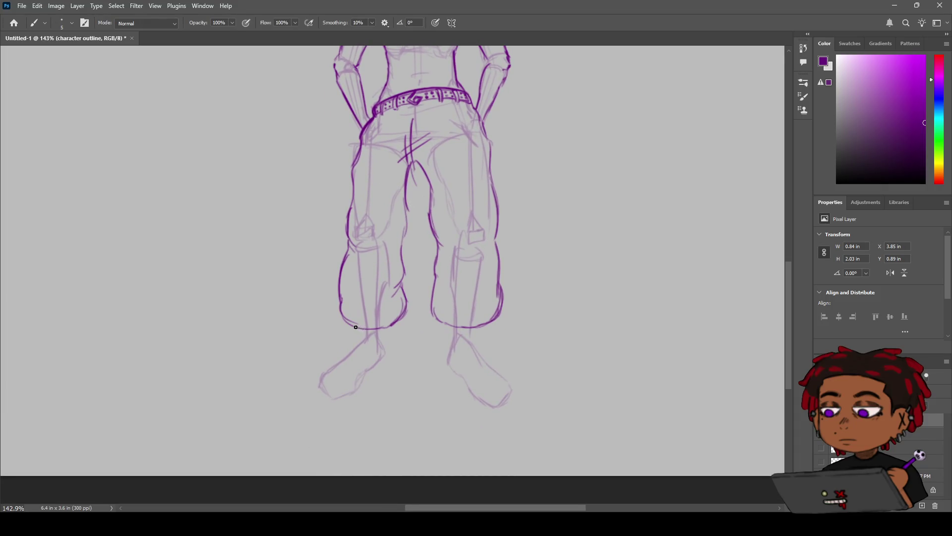
pyautogui.moveTo(358, 328); pyautogui.dragTo(359, 330)
pyautogui.hotkey('ctrl', 'z')
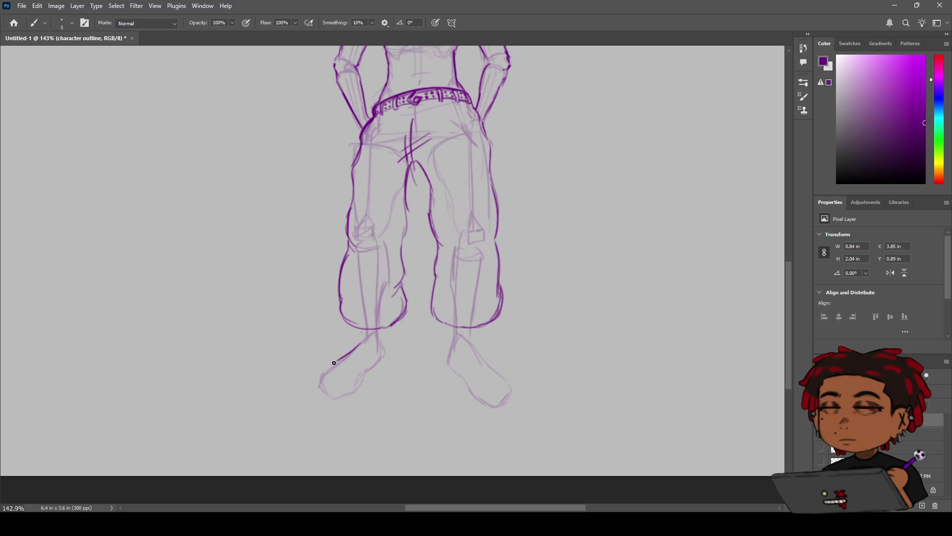
pyautogui.moveTo(359, 341)
pyautogui.mouseDown()
pyautogui.moveTo(317, 374)
pyautogui.moveTo(340, 393)
pyautogui.moveTo(358, 391)
pyautogui.mouseUp()
pyautogui.hotkey('ctrl', 'z')
pyautogui.hotkey('ctrl', 'z')
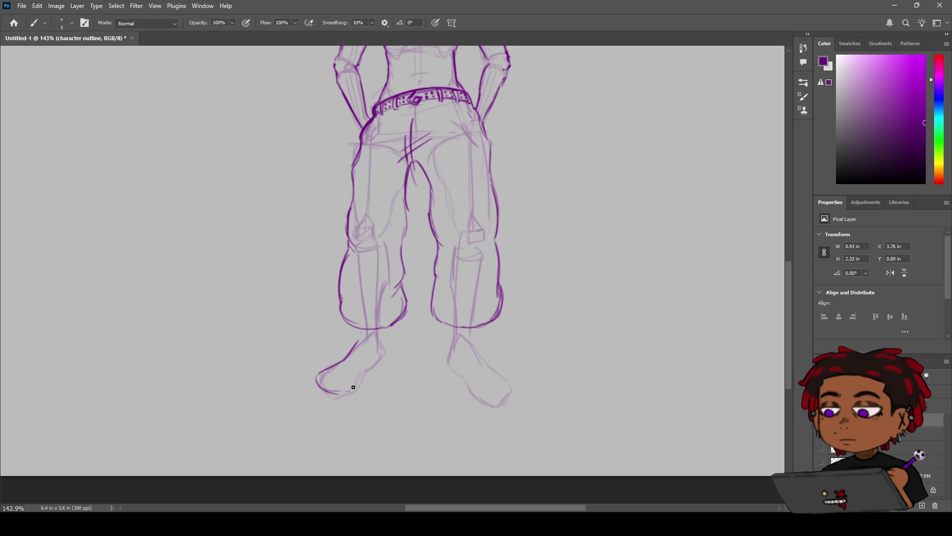
pyautogui.moveTo(343, 389)
pyautogui.mouseDown()
pyautogui.moveTo(319, 373)
pyautogui.moveTo(347, 390)
pyautogui.mouseUp()
pyautogui.hotkey('ctrl', 'z')
pyautogui.hotkey('ctrl', 'z')
pyautogui.moveTo(350, 391)
pyautogui.mouseDown()
pyautogui.moveTo(388, 356)
pyautogui.moveTo(385, 338)
pyautogui.moveTo(388, 349)
pyautogui.mouseUp()
pyautogui.moveTo(389, 354)
pyautogui.mouseDown()
pyautogui.moveTo(390, 367)
pyautogui.moveTo(345, 397)
pyautogui.moveTo(321, 394)
pyautogui.moveTo(356, 400)
pyautogui.moveTo(360, 389)
pyautogui.moveTo(315, 382)
pyautogui.moveTo(347, 369)
pyautogui.moveTo(355, 391)
pyautogui.moveTo(334, 373)
pyautogui.moveTo(346, 357)
pyautogui.mouseUp()
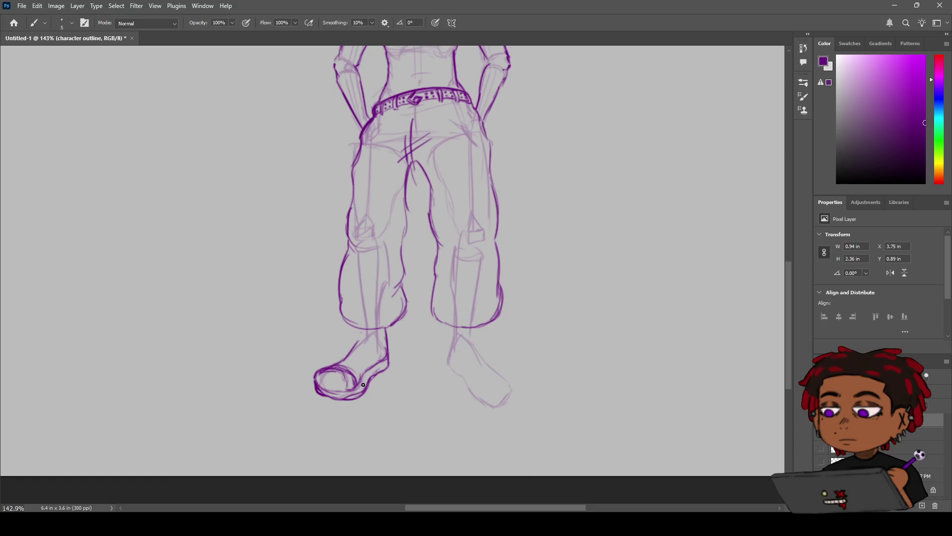
pyautogui.moveTo(340, 398); pyautogui.dragTo(364, 393)
pyautogui.press('z')
pyautogui.moveTo(370, 352); pyautogui.dragTo(378, 352)
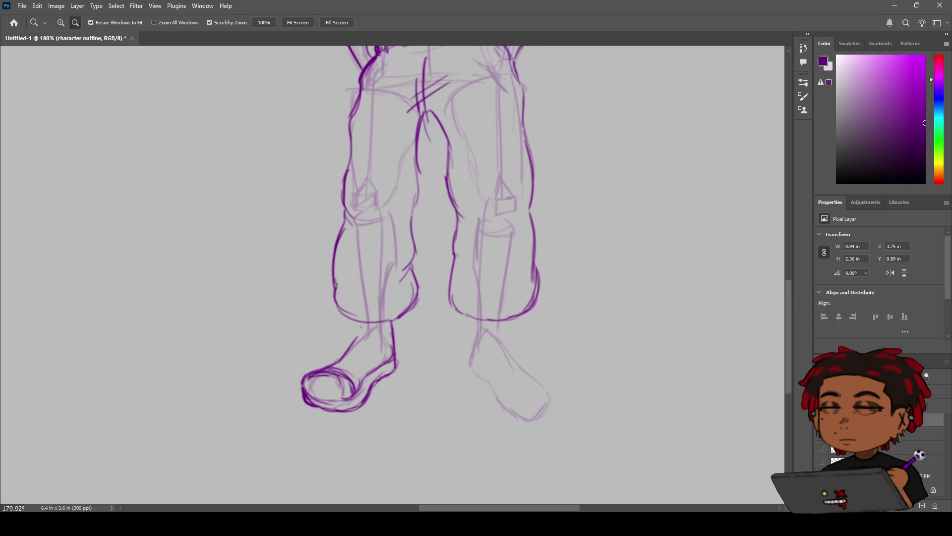
# Step: Show the pencil sketch and ink the right ankle's inner edge and foot contour
pyautogui.click(822, 461)
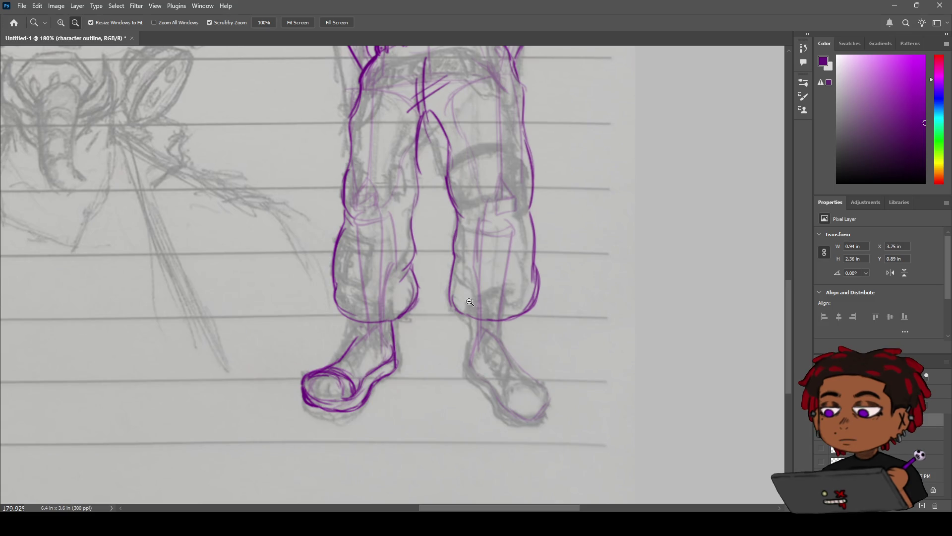
pyautogui.press('b')
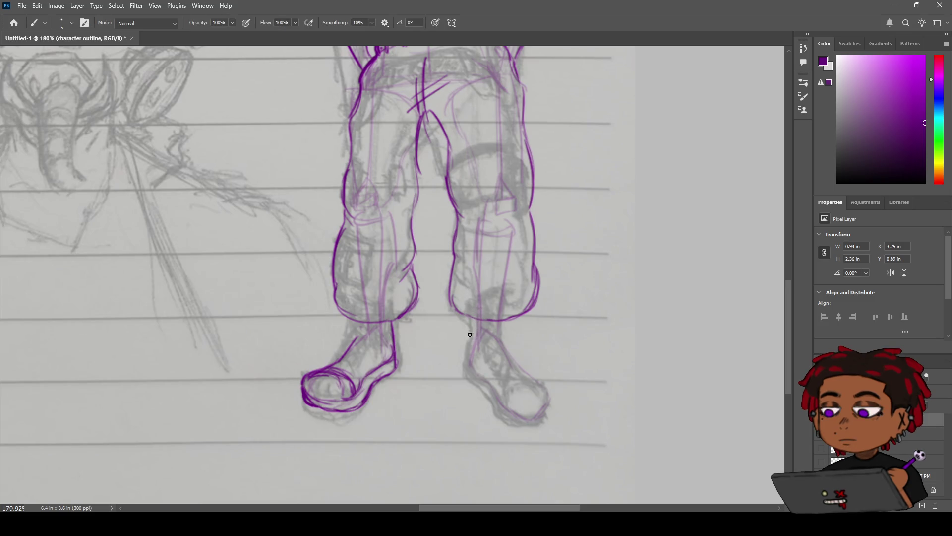
pyautogui.moveTo(469, 317); pyautogui.dragTo(466, 376)
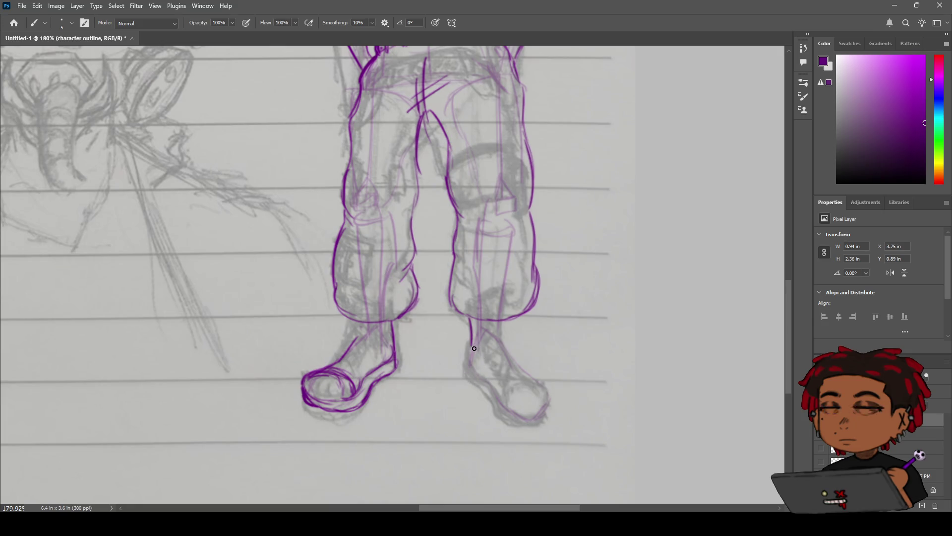
pyautogui.press('z')
pyautogui.scroll(1, 475, 377)
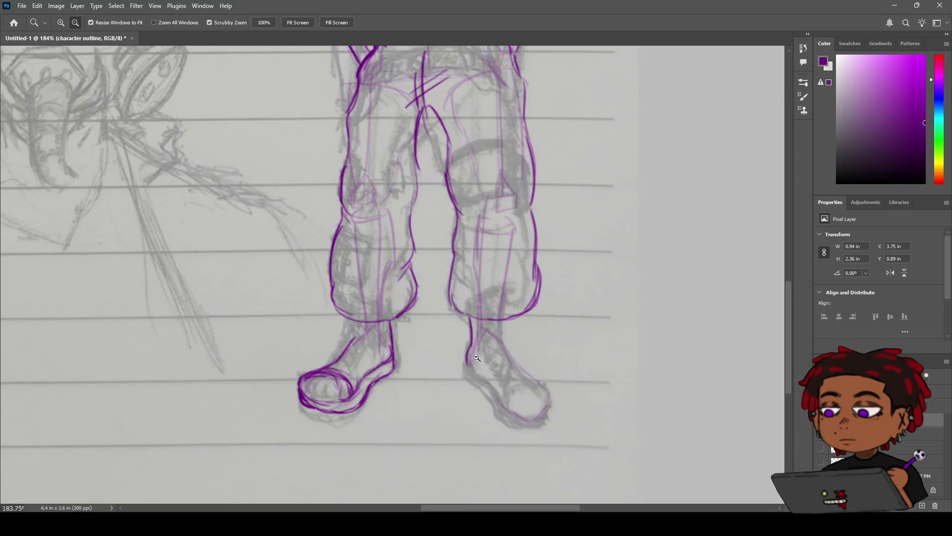
pyautogui.press('b')
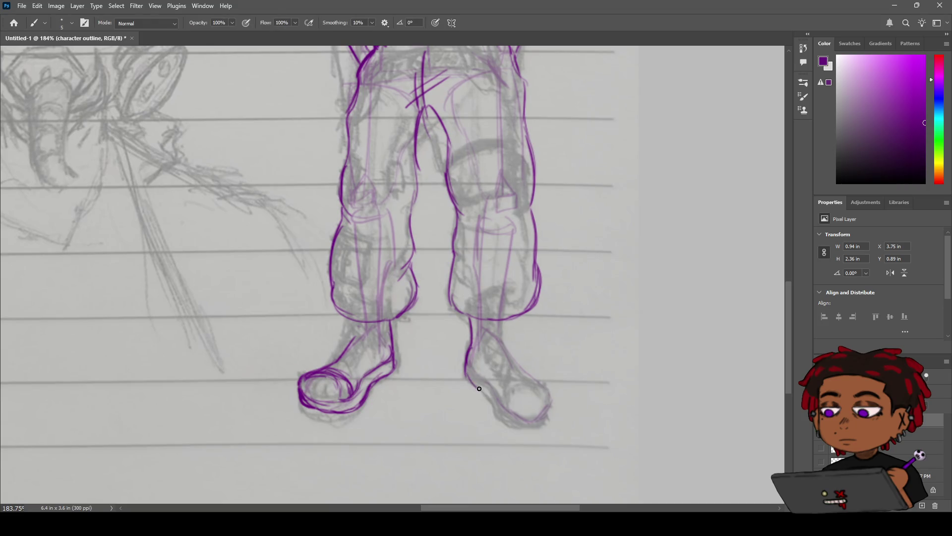
pyautogui.moveTo(468, 371)
pyautogui.mouseDown()
pyautogui.moveTo(517, 421)
pyautogui.moveTo(545, 414)
pyautogui.moveTo(528, 430)
pyautogui.moveTo(553, 400)
pyautogui.mouseUp()
pyautogui.hotkey('ctrl', 'z')
pyautogui.hotkey('ctrl', 'z')
# Step: Add a short line under the right cuff and trace the boot's right side to the toe
pyautogui.moveTo(502, 317); pyautogui.dragTo(501, 332)
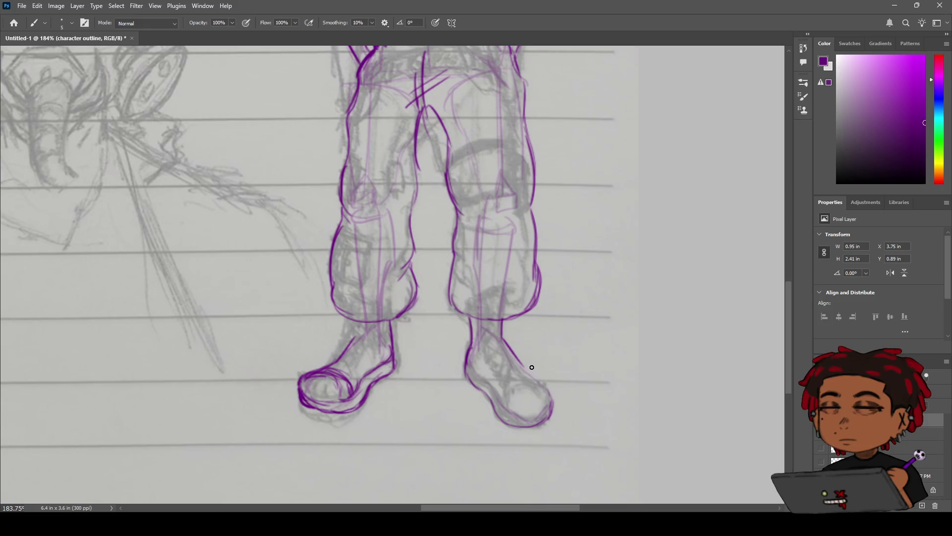
pyautogui.press('z')
pyautogui.keyDown('alt'); pyautogui.click(514, 350); pyautogui.keyUp('alt')
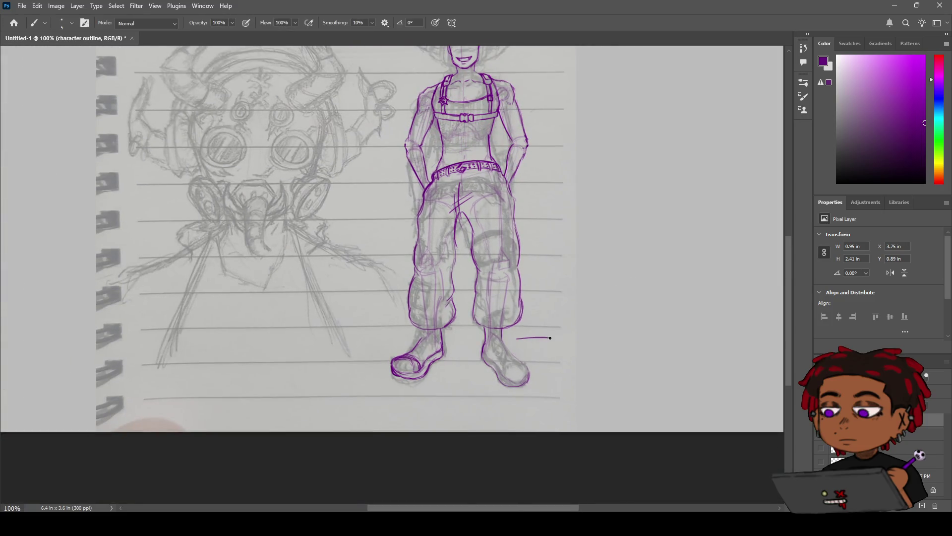
pyautogui.moveTo(549, 332); pyautogui.dragTo(563, 328)
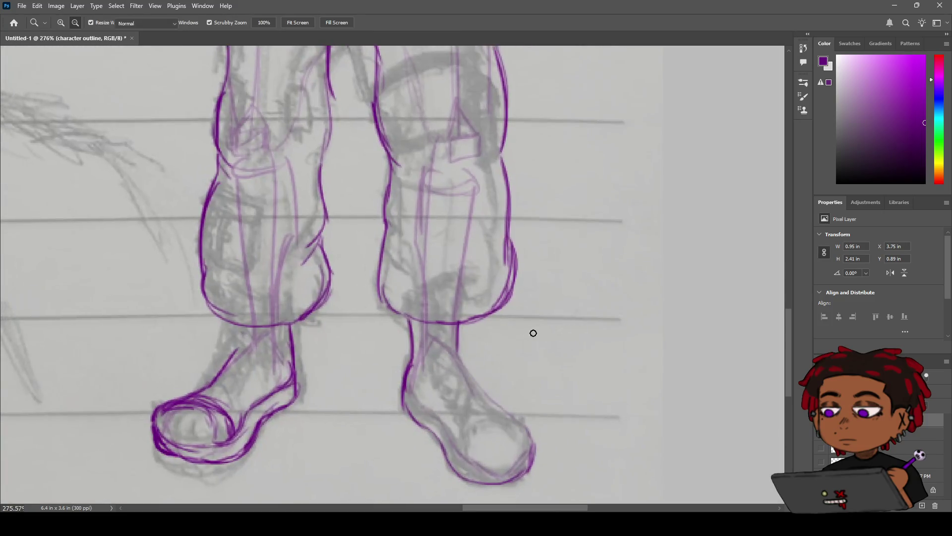
pyautogui.press('b')
pyautogui.moveTo(457, 353); pyautogui.dragTo(535, 449)
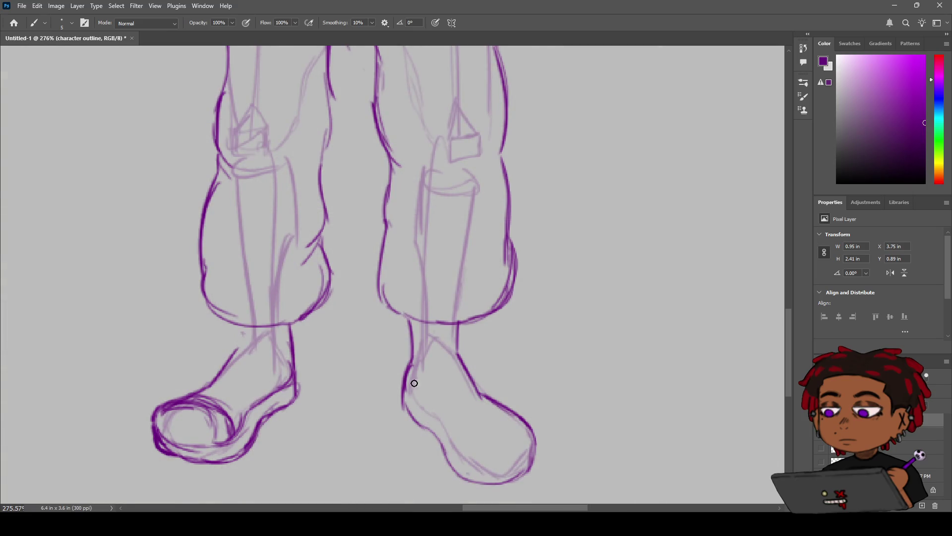
# Step: Ink the right foot's heel outline, sole contour and two ankle lines
pyautogui.moveTo(410, 378); pyautogui.dragTo(463, 462)
pyautogui.moveTo(456, 457); pyautogui.dragTo(530, 460)
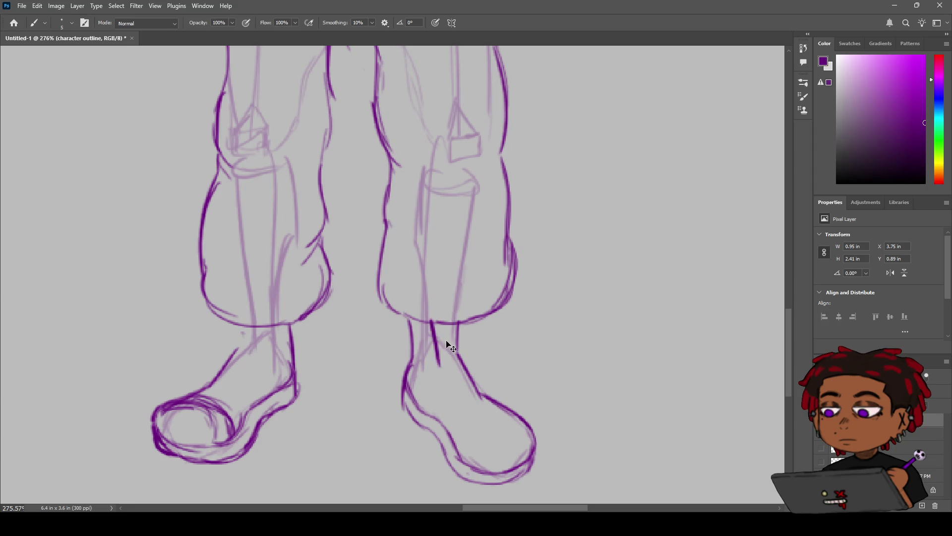
pyautogui.moveTo(434, 325); pyautogui.dragTo(439, 373)
pyautogui.moveTo(457, 325); pyautogui.dragTo(457, 365)
# Step: Add three eyelet dots down the right ankle and draw the boot's toe curve
pyautogui.click(430, 333)
pyautogui.click(430, 348)
pyautogui.click(431, 366)
pyautogui.moveTo(493, 418); pyautogui.dragTo(484, 423)
pyautogui.moveTo(466, 466)
pyautogui.mouseDown()
pyautogui.moveTo(510, 423)
pyautogui.moveTo(468, 443)
pyautogui.mouseUp()
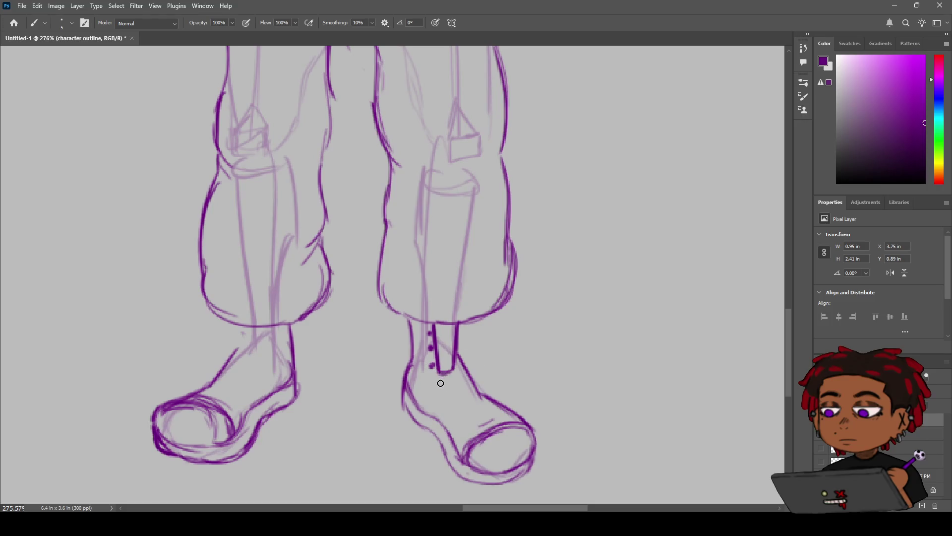
# Step: Draw a bold tongue line and the boot's upper edge, then add four lace-hole dots
pyautogui.moveTo(438, 375); pyautogui.dragTo(468, 429)
pyautogui.moveTo(440, 376); pyautogui.dragTo(466, 424)
pyautogui.moveTo(462, 372)
pyautogui.mouseDown()
pyautogui.moveTo(517, 420)
pyautogui.moveTo(489, 403)
pyautogui.mouseUp()
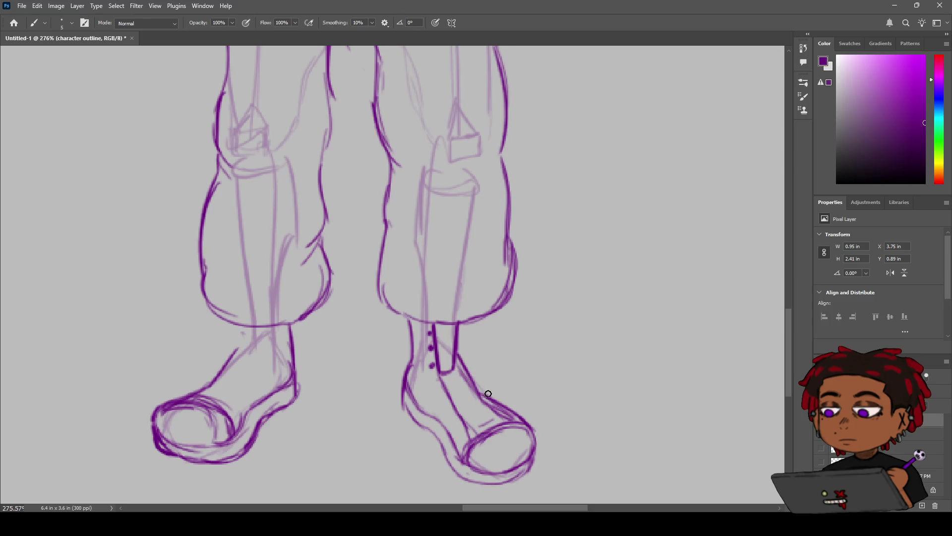
pyautogui.click(436, 384)
pyautogui.click(444, 401)
pyautogui.click(457, 416)
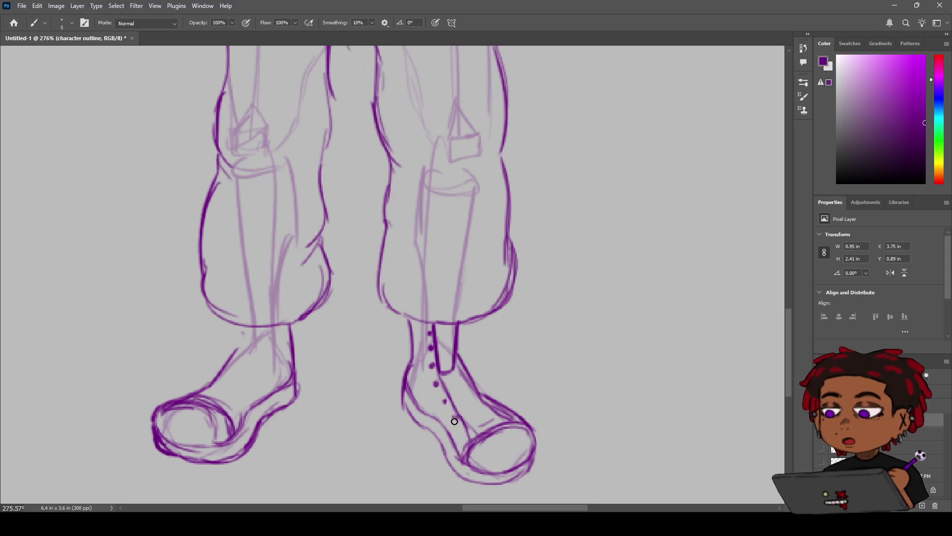
pyautogui.click(464, 433)
# Step: Mark the top and bottom of the boot tongue, undoing the stroke across it
pyautogui.moveTo(451, 370); pyautogui.dragTo(440, 372)
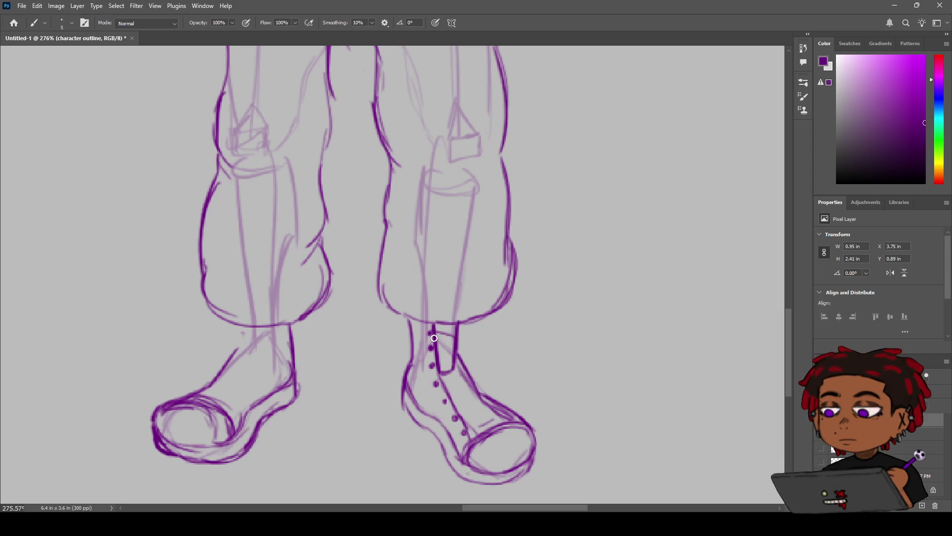
pyautogui.moveTo(456, 328); pyautogui.dragTo(439, 345)
pyautogui.moveTo(441, 349)
pyautogui.mouseDown()
pyautogui.moveTo(457, 345)
pyautogui.moveTo(475, 387)
pyautogui.moveTo(491, 396)
pyautogui.mouseUp()
pyautogui.hotkey('ctrl', 'z')
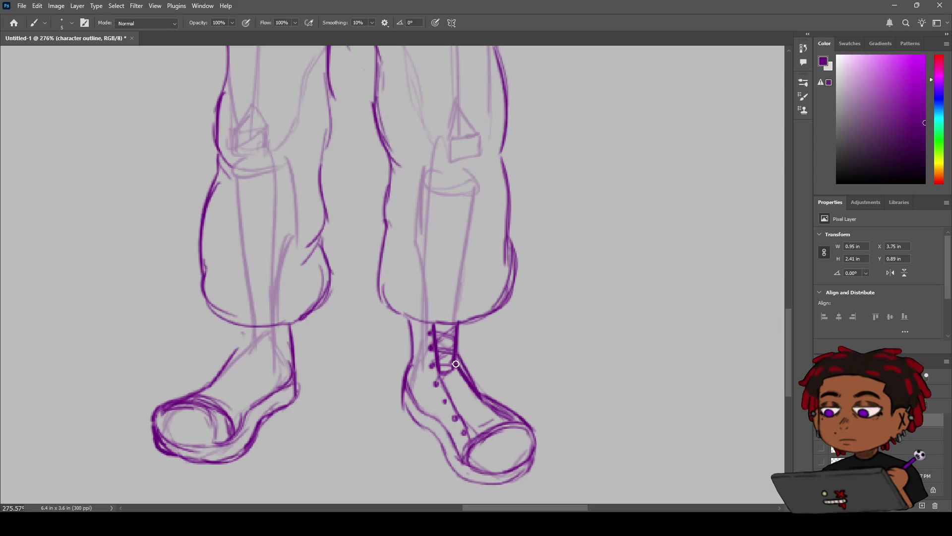
# Step: Stroke three diagonal laces across the right boot, add a top eyelet and darken the toe cap
pyautogui.moveTo(466, 384)
pyautogui.mouseDown()
pyautogui.moveTo(453, 386)
pyautogui.moveTo(472, 386)
pyautogui.moveTo(452, 396)
pyautogui.mouseUp()
pyautogui.moveTo(447, 410)
pyautogui.mouseDown()
pyautogui.moveTo(487, 399)
pyautogui.moveTo(460, 421)
pyautogui.moveTo(499, 407)
pyautogui.moveTo(472, 436)
pyautogui.mouseUp()
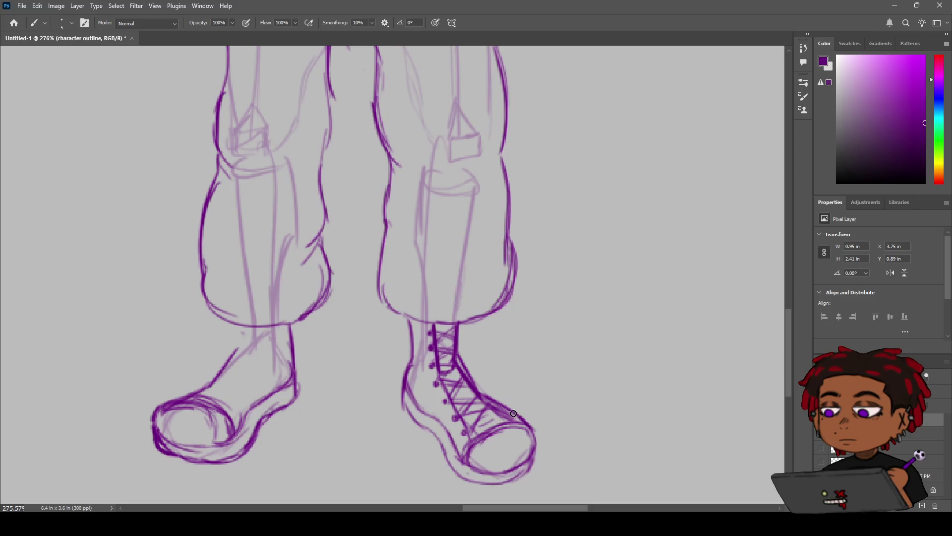
pyautogui.moveTo(502, 413); pyautogui.dragTo(467, 430)
pyautogui.click(430, 332)
pyautogui.moveTo(466, 449); pyautogui.dragTo(501, 424)
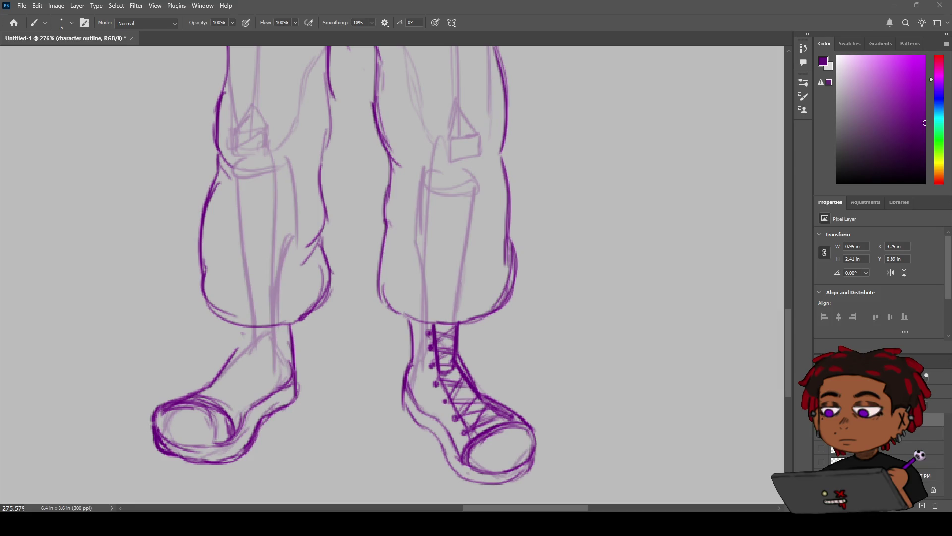
pyautogui.press('z')
pyautogui.moveTo(428, 385)
pyautogui.mouseDown()
pyautogui.moveTo(419, 361)
pyautogui.moveTo(444, 355)
pyautogui.mouseUp()
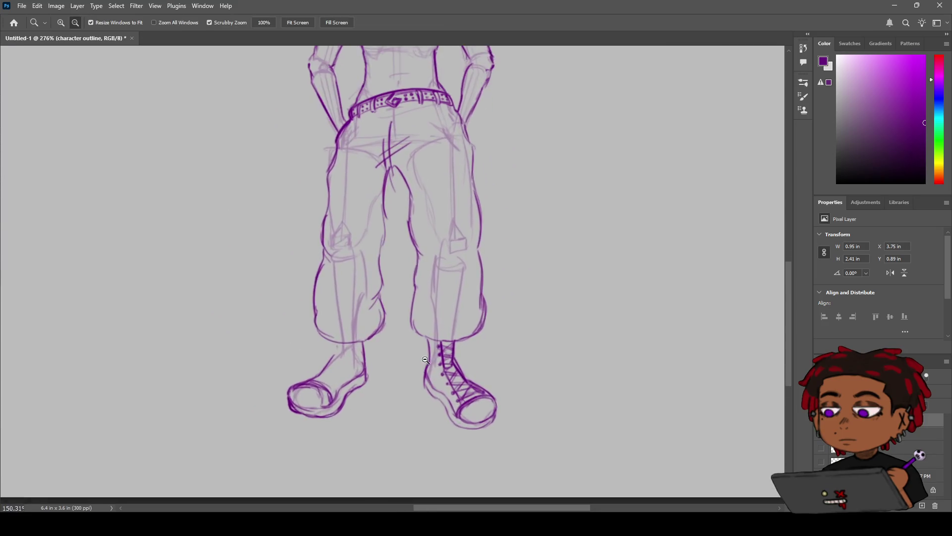
# Step: Dab bold dark eyelets along both sides of the right boot's laces, top to bottom
pyautogui.click(426, 329)
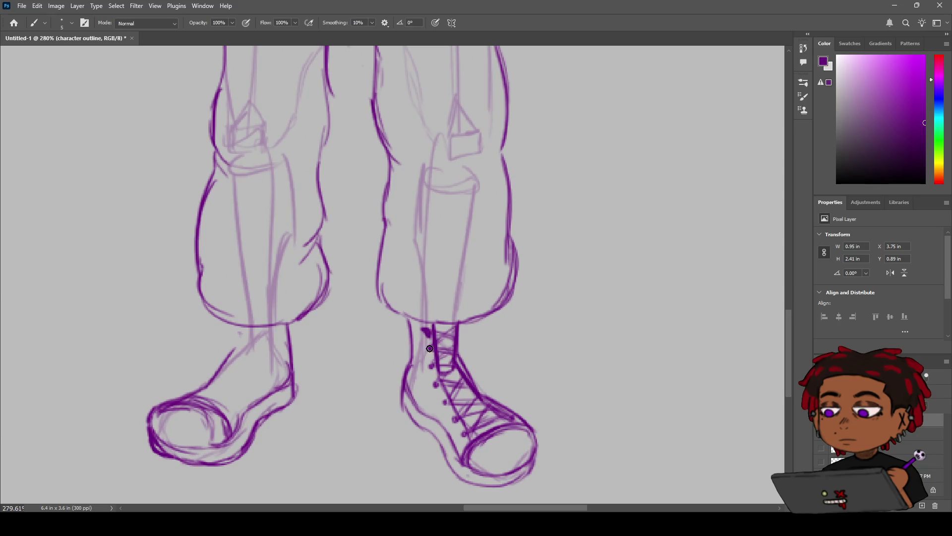
pyautogui.click(427, 365)
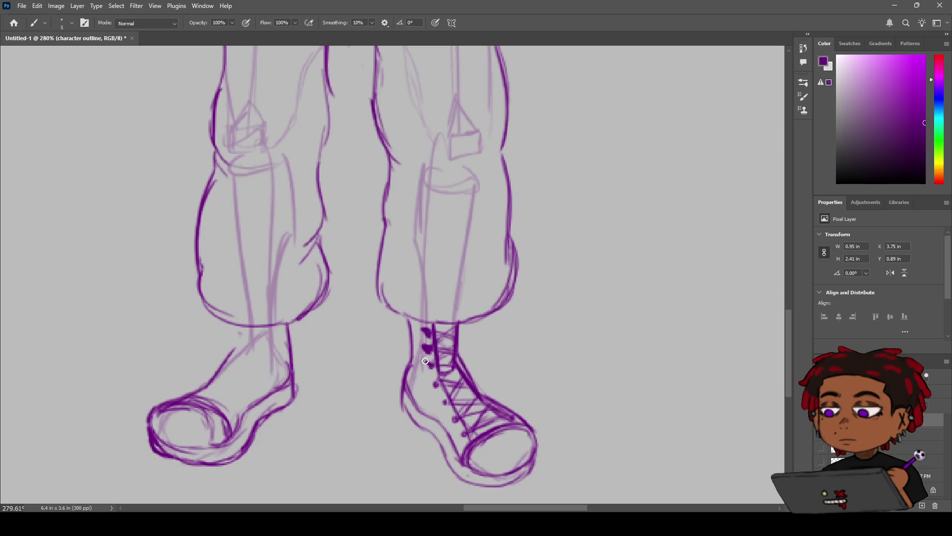
pyautogui.click(434, 384)
pyautogui.click(441, 400)
pyautogui.click(448, 406)
pyautogui.click(454, 418)
pyautogui.click(460, 431)
pyautogui.click(498, 402)
pyautogui.click(477, 380)
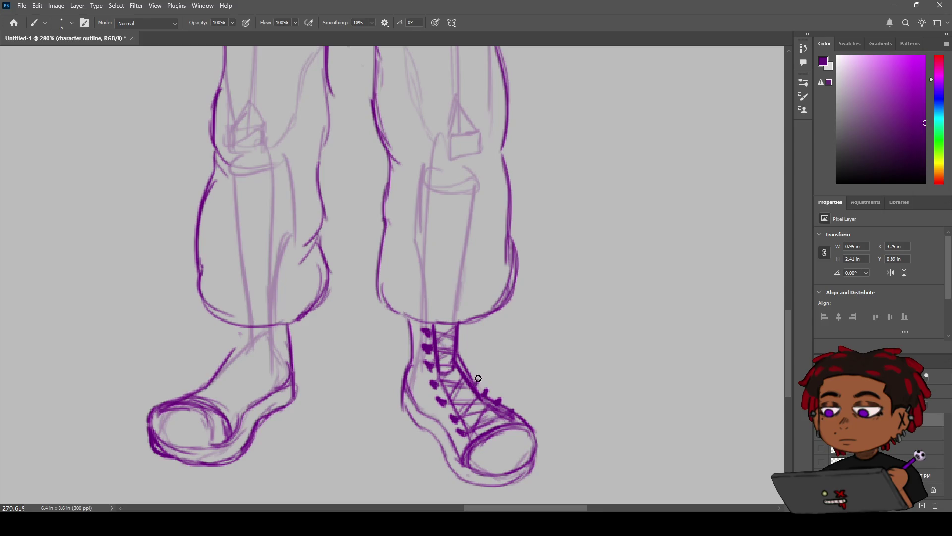
pyautogui.click(466, 364)
# Step: Try vertical lines on both sides of the left ankle, undoing each attempt
pyautogui.press('z')
pyautogui.scroll(-5, 452, 317)
pyautogui.scroll(4, 442, 298)
pyautogui.scroll(-2, 441, 298)
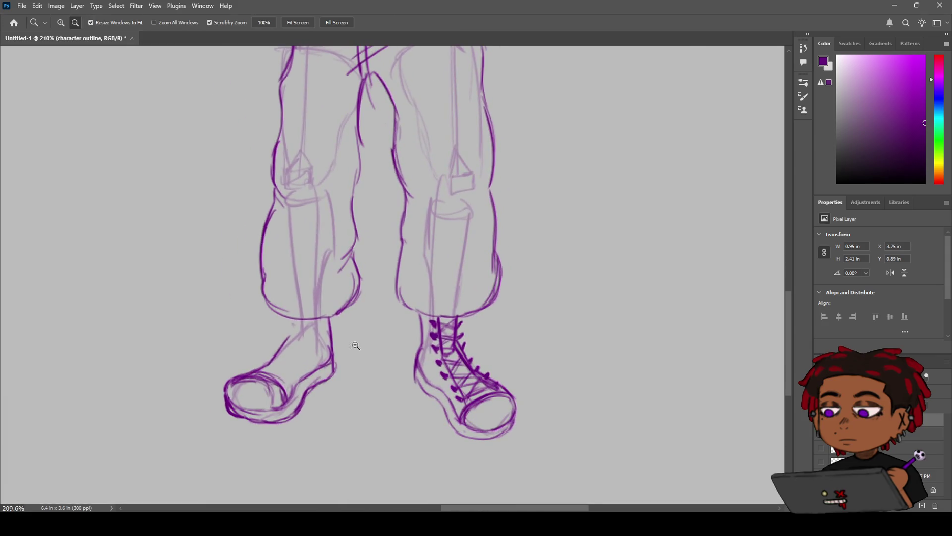
pyautogui.press('b')
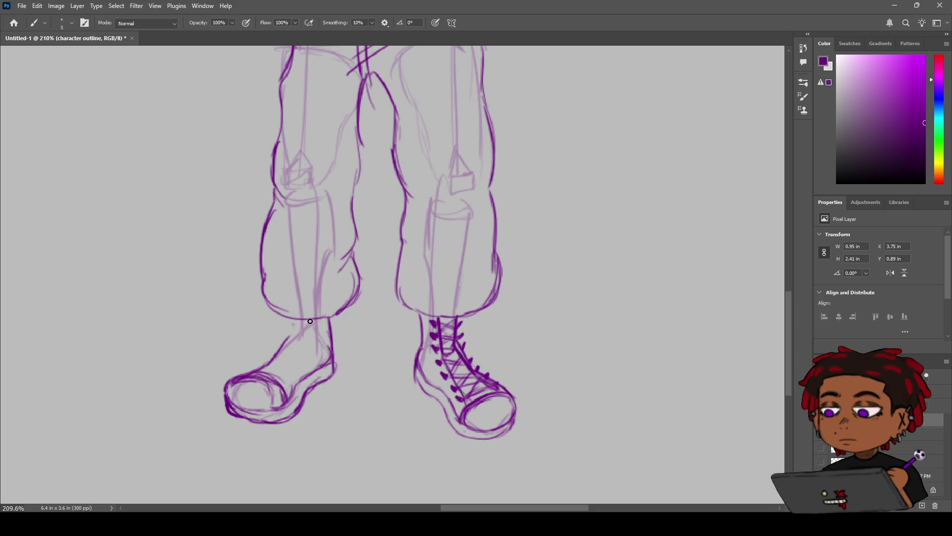
pyautogui.moveTo(297, 315)
pyautogui.mouseDown()
pyautogui.moveTo(308, 343)
pyautogui.moveTo(300, 342)
pyautogui.moveTo(317, 344)
pyautogui.moveTo(316, 353)
pyautogui.mouseUp()
pyautogui.hotkey('ctrl', 'z')
pyautogui.hotkey('ctrl', 'z')
pyautogui.hotkey('ctrl', 'z')
pyautogui.moveTo(335, 317); pyautogui.dragTo(327, 381)
pyautogui.hotkey('ctrl', 'z')
# Step: Erase the dark strokes on the left foot's top and toe
pyautogui.press('e')
pyautogui.moveTo(288, 342)
pyautogui.mouseDown()
pyautogui.moveTo(251, 366)
pyautogui.moveTo(259, 375)
pyautogui.mouseUp()
pyautogui.press('b')
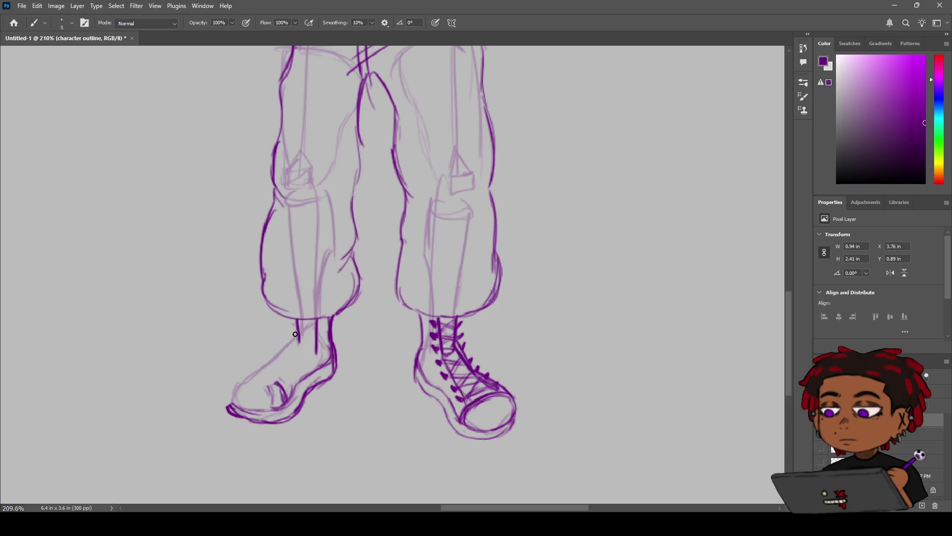
pyautogui.moveTo(297, 339)
pyautogui.mouseDown()
pyautogui.moveTo(240, 379)
pyautogui.moveTo(231, 402)
pyautogui.moveTo(276, 361)
pyautogui.mouseUp()
pyautogui.hotkey('ctrl', 'z')
# Step: Erase the left foot's middle ankle line, inner toe strokes and stray toe-tip line
pyautogui.moveTo(296, 296); pyautogui.dragTo(352, 286)
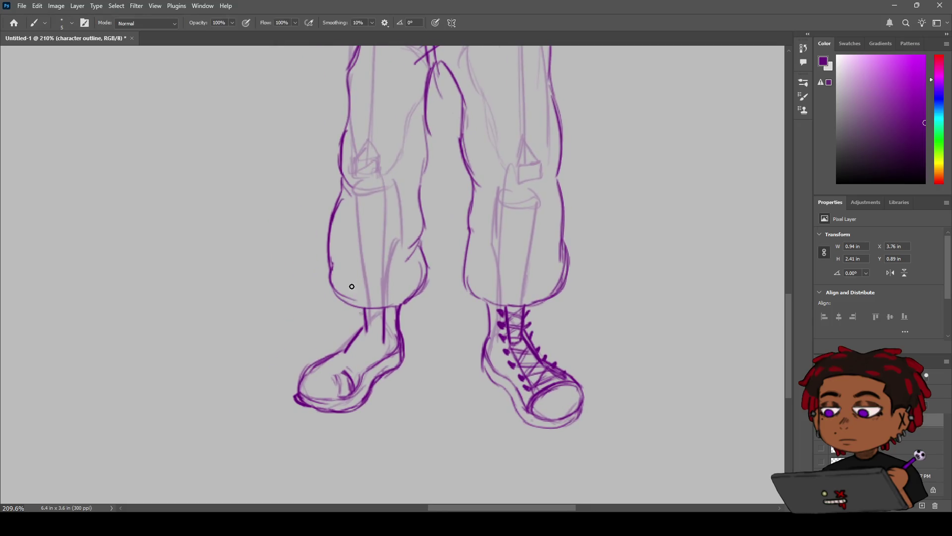
pyautogui.press('e')
pyautogui.moveTo(383, 342); pyautogui.dragTo(381, 335)
pyautogui.press('b')
pyautogui.press('e')
pyautogui.moveTo(353, 371); pyautogui.dragTo(343, 384)
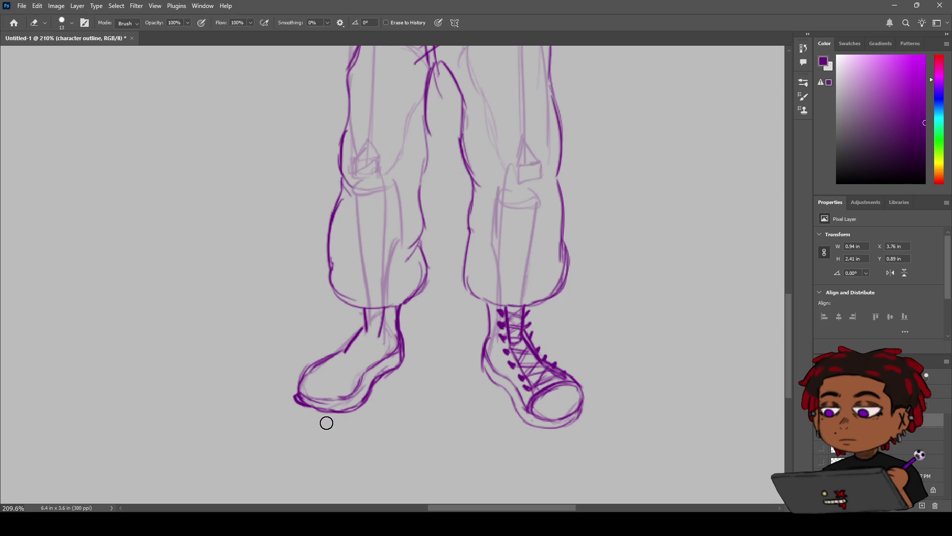
pyautogui.moveTo(287, 393)
pyautogui.mouseDown()
pyautogui.moveTo(313, 410)
pyautogui.moveTo(357, 411)
pyautogui.mouseUp()
pyautogui.press('b')
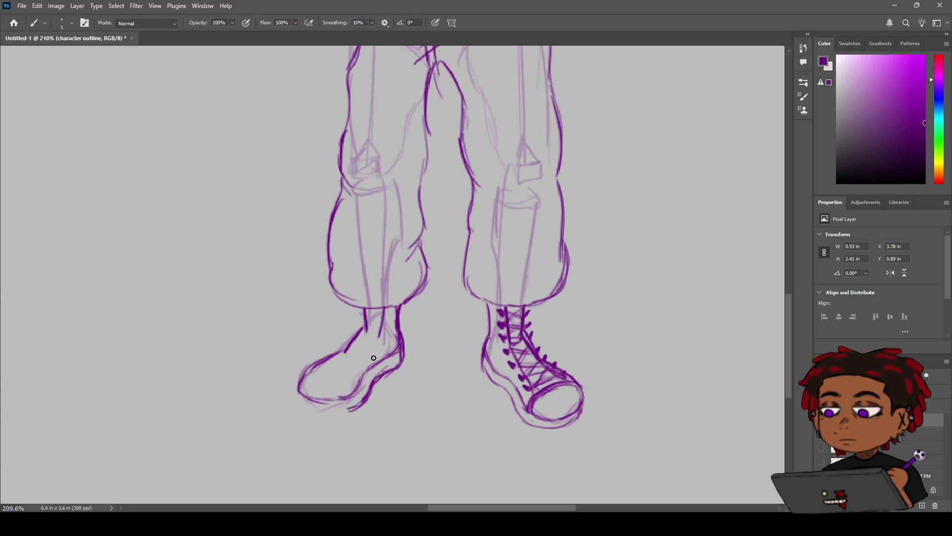
# Step: Redraw the left shoe's upper with diagonal strokes running from ankle to toe
pyautogui.moveTo(378, 340); pyautogui.dragTo(339, 384)
pyautogui.hotkey('ctrl', 'z')
pyautogui.moveTo(379, 337); pyautogui.dragTo(336, 395)
pyautogui.moveTo(364, 332); pyautogui.dragTo(305, 379)
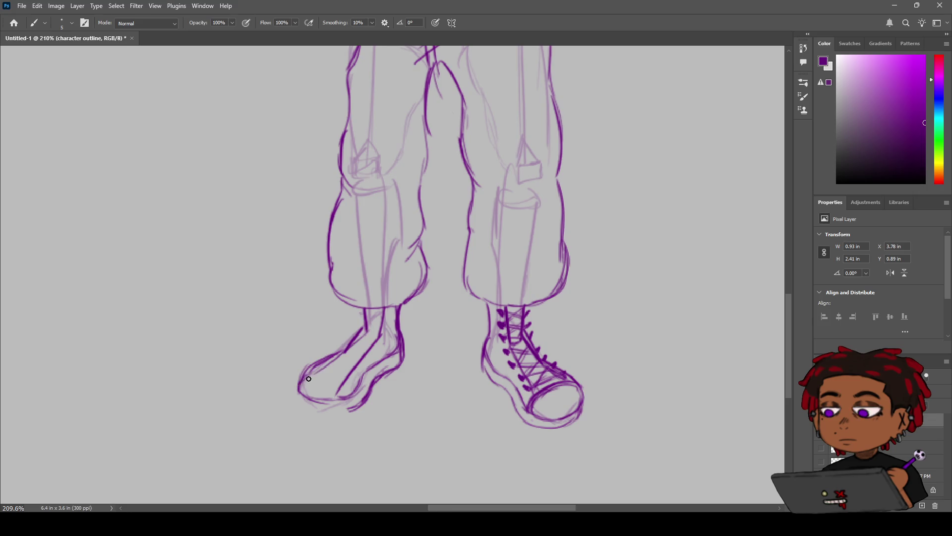